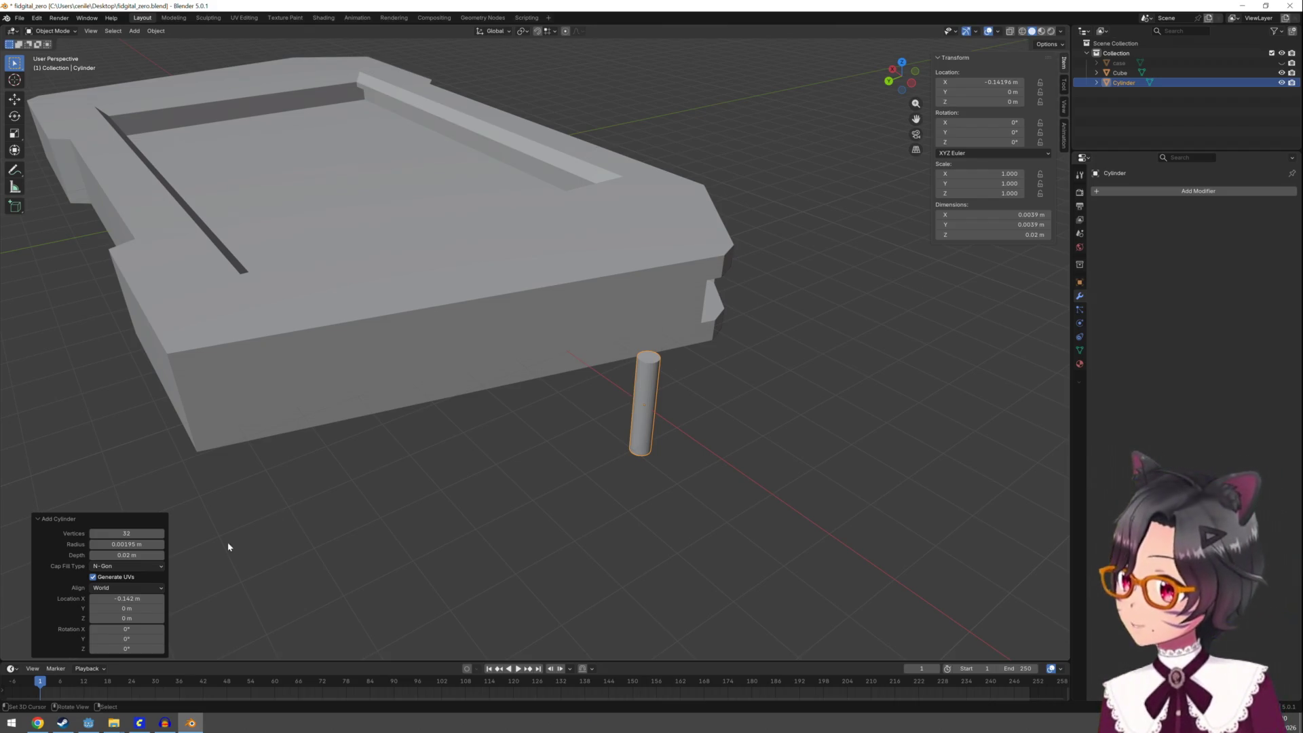
In the Add Cylinder panel, set Radius to 0.002 m and Depth to 0.015 m
{"action": "left_click", "coordinate": [131, 544]}
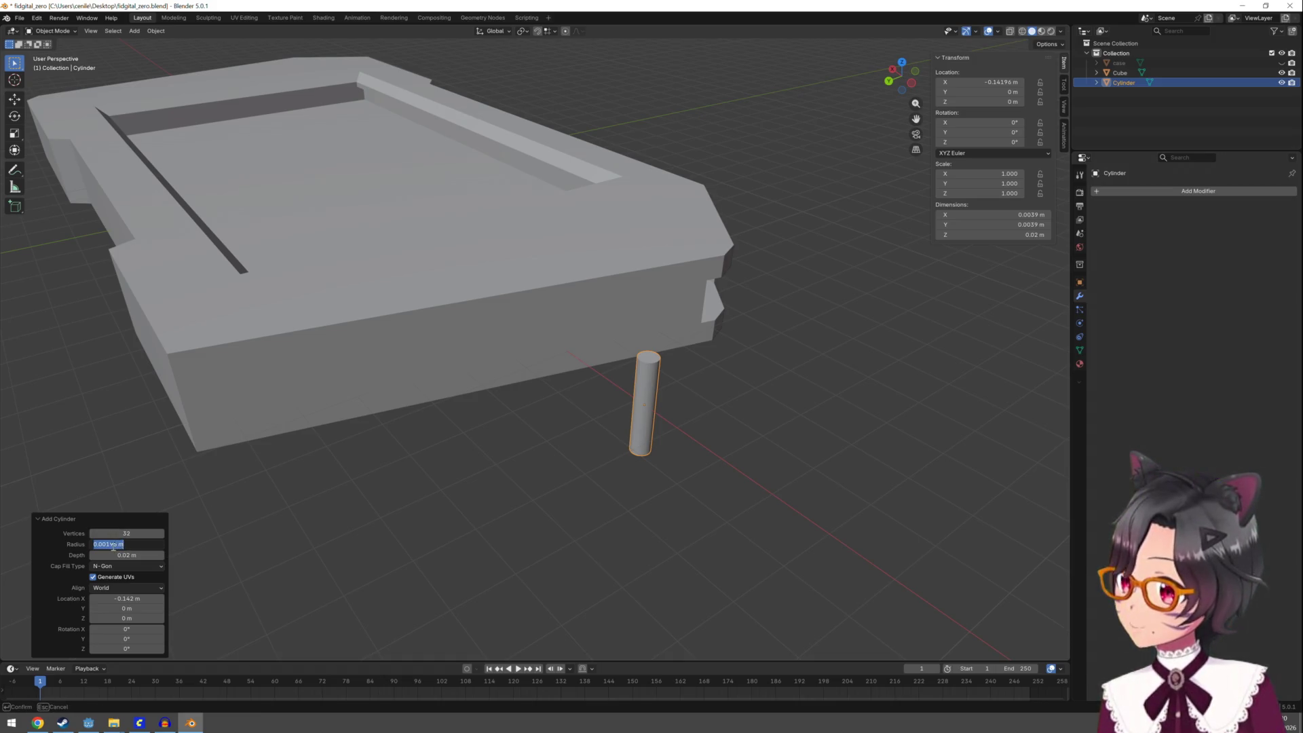
{"action": "left_click", "coordinate": [113, 545]}
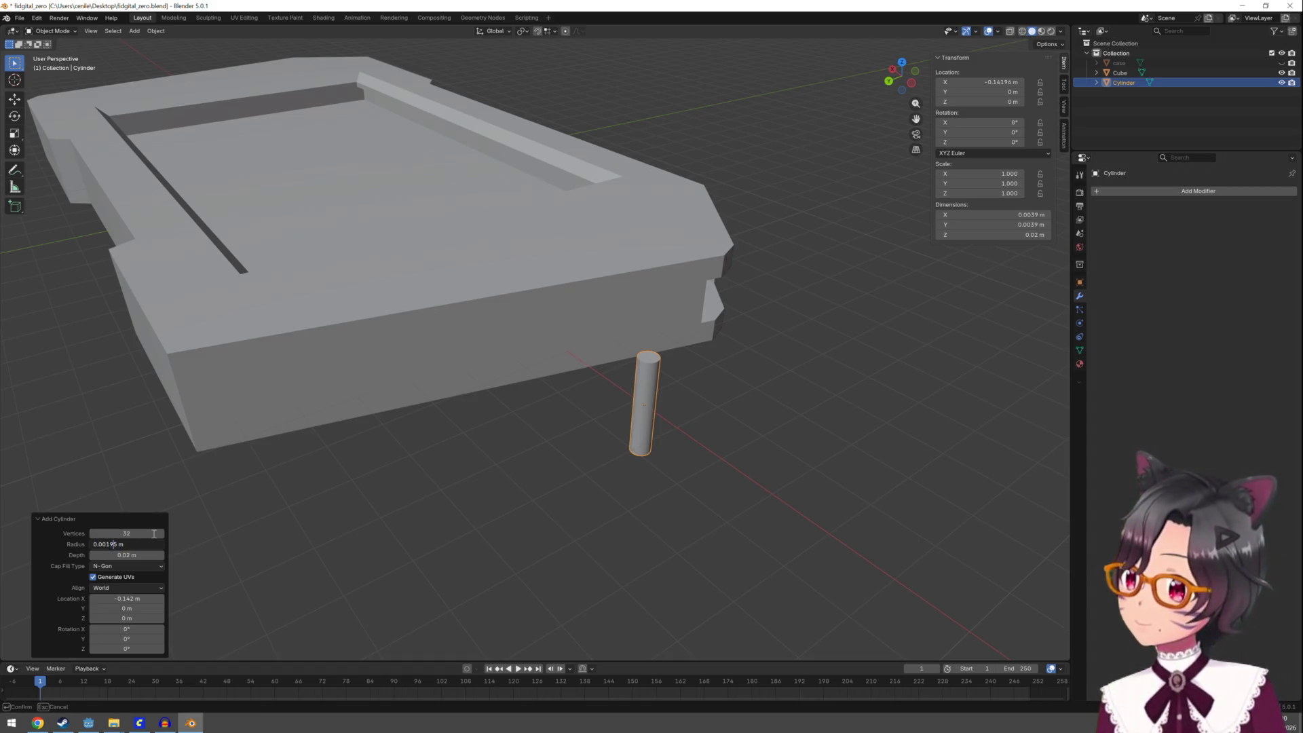
{"action": "key", "text": "Left"}
{"action": "key", "text": "Delete"}
{"action": "key", "text": "Delete"}
{"action": "key", "text": "Delete"}
{"action": "type", "text": "2"}
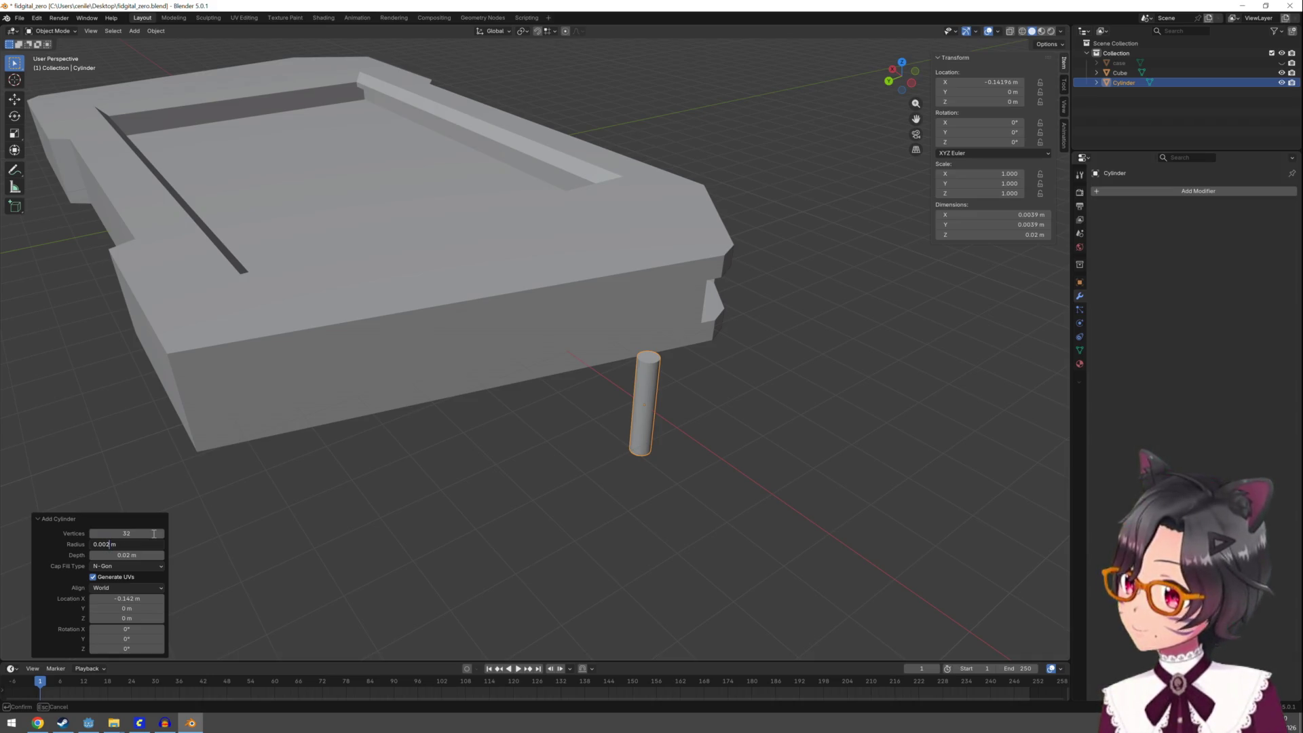
{"action": "key", "text": "Return"}
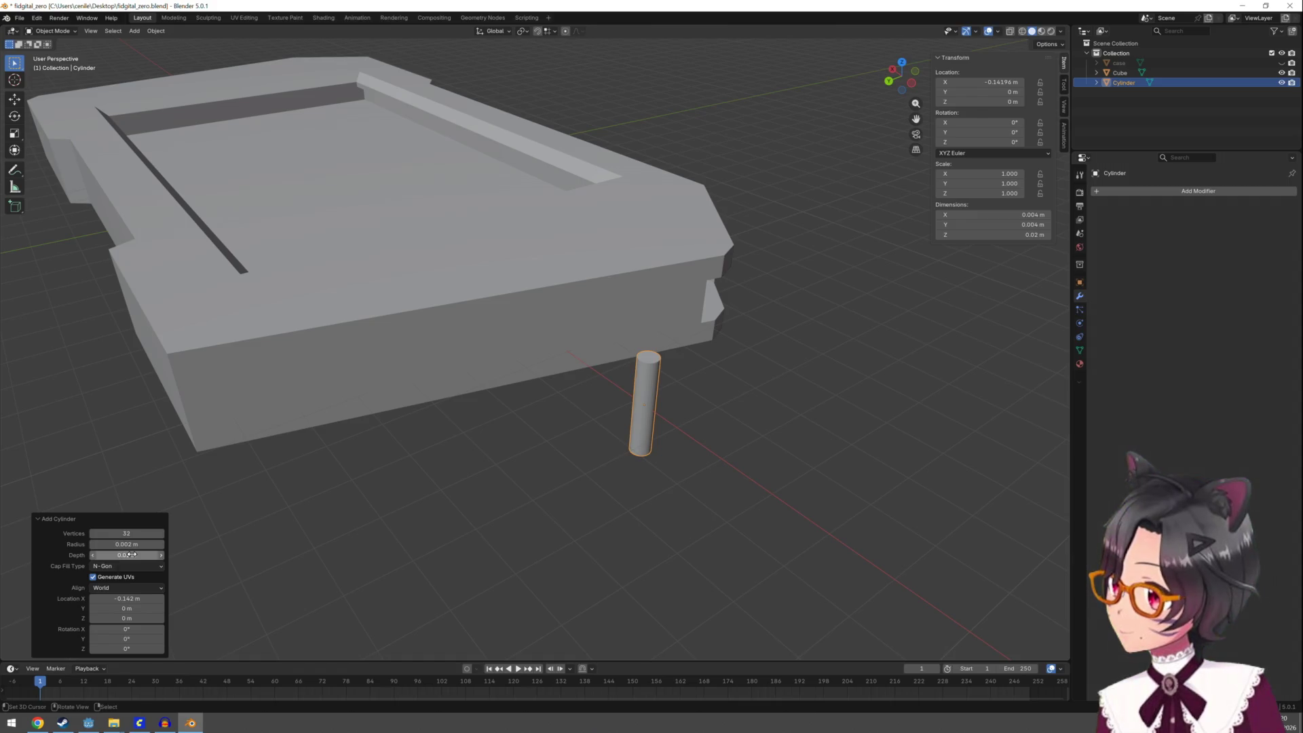
{"action": "left_click_drag", "start_coordinate": [126, 555], "coordinate": [126, 555]}
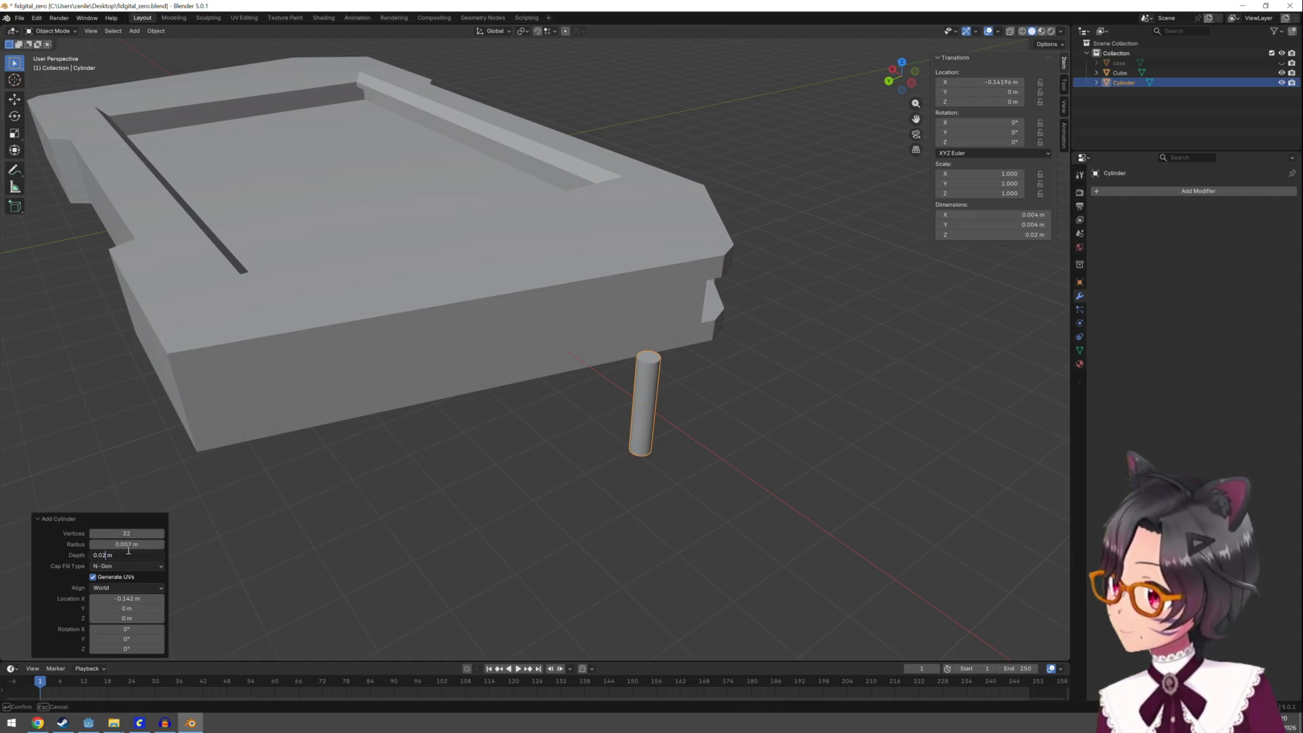
{"action": "key", "text": "BackSpace"}
{"action": "type", "text": "15"}
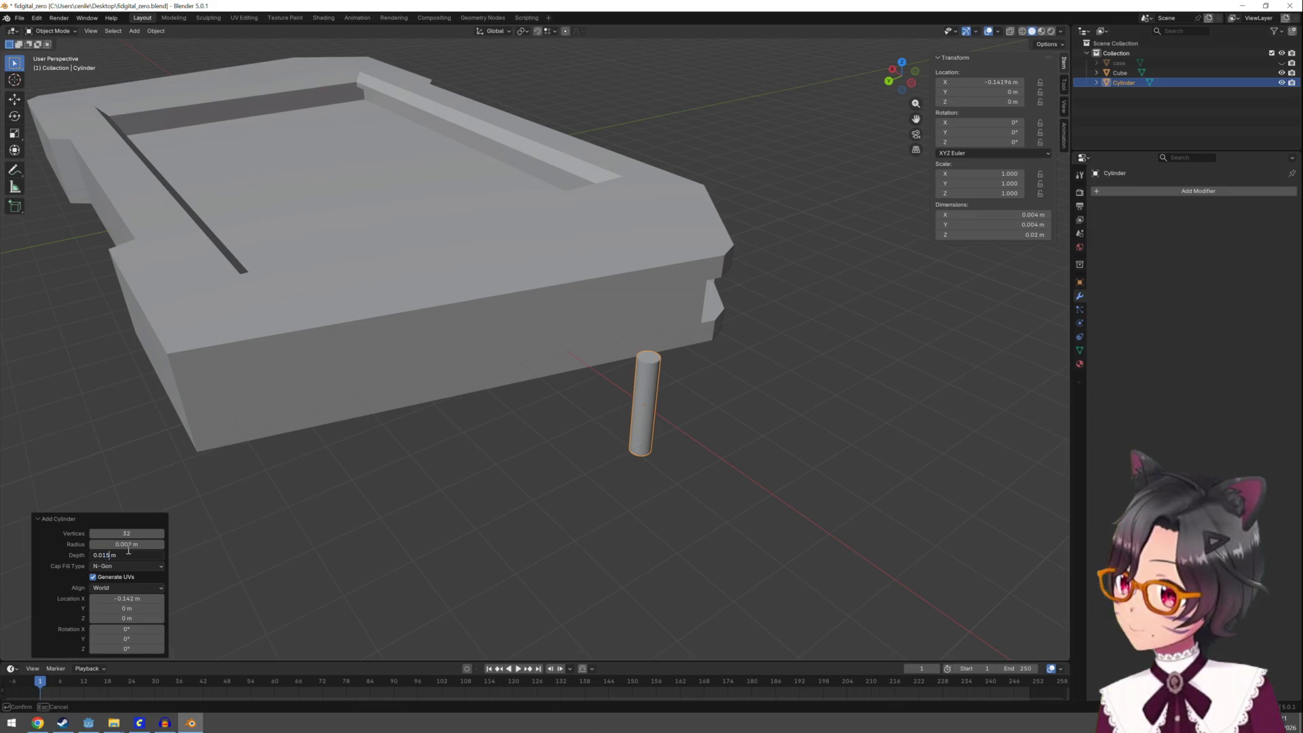
{"action": "key", "text": "Return"}
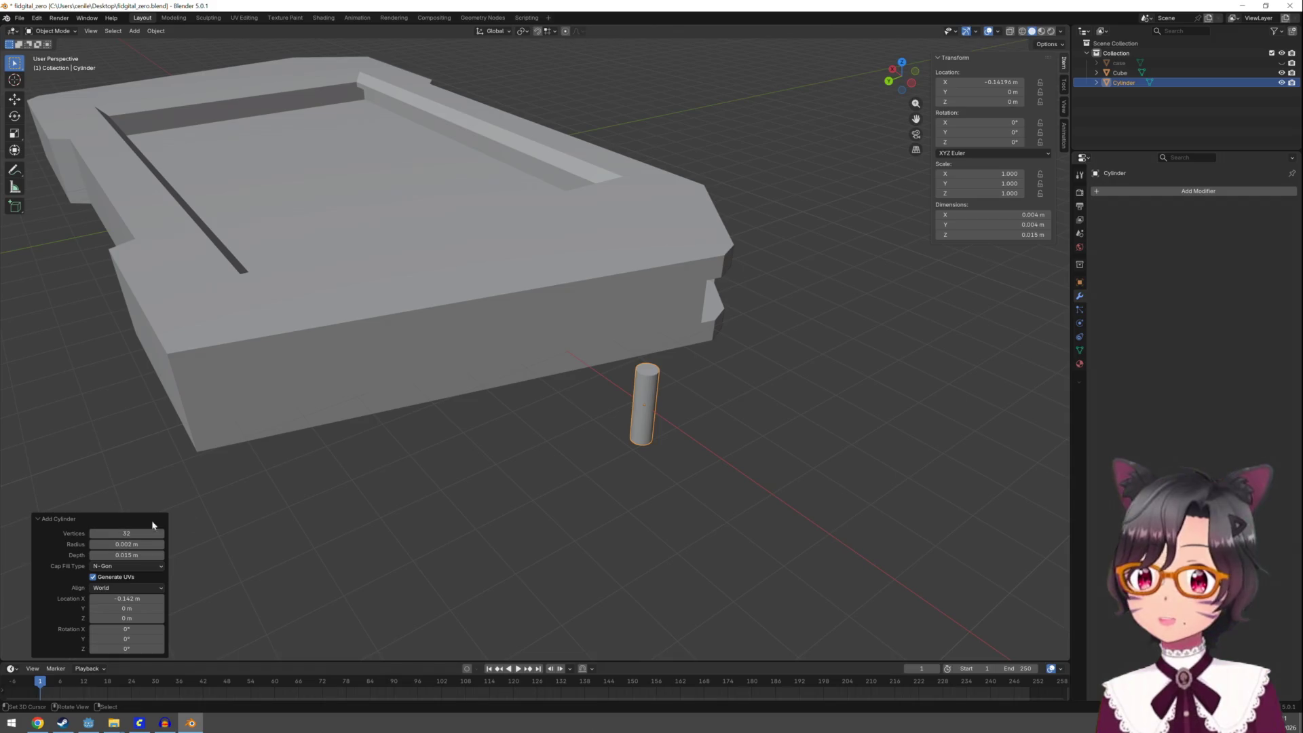
Set the cylinder's Location Z to 0.005 m in the N-panel Transform section
{"action": "mouse_move", "coordinate": [584, 450]}
{"action": "middle_mouse_down"}
{"action": "mouse_move", "coordinate": [578, 428]}
{"action": "mouse_move", "coordinate": [560, 425]}
{"action": "middle_mouse_up"}
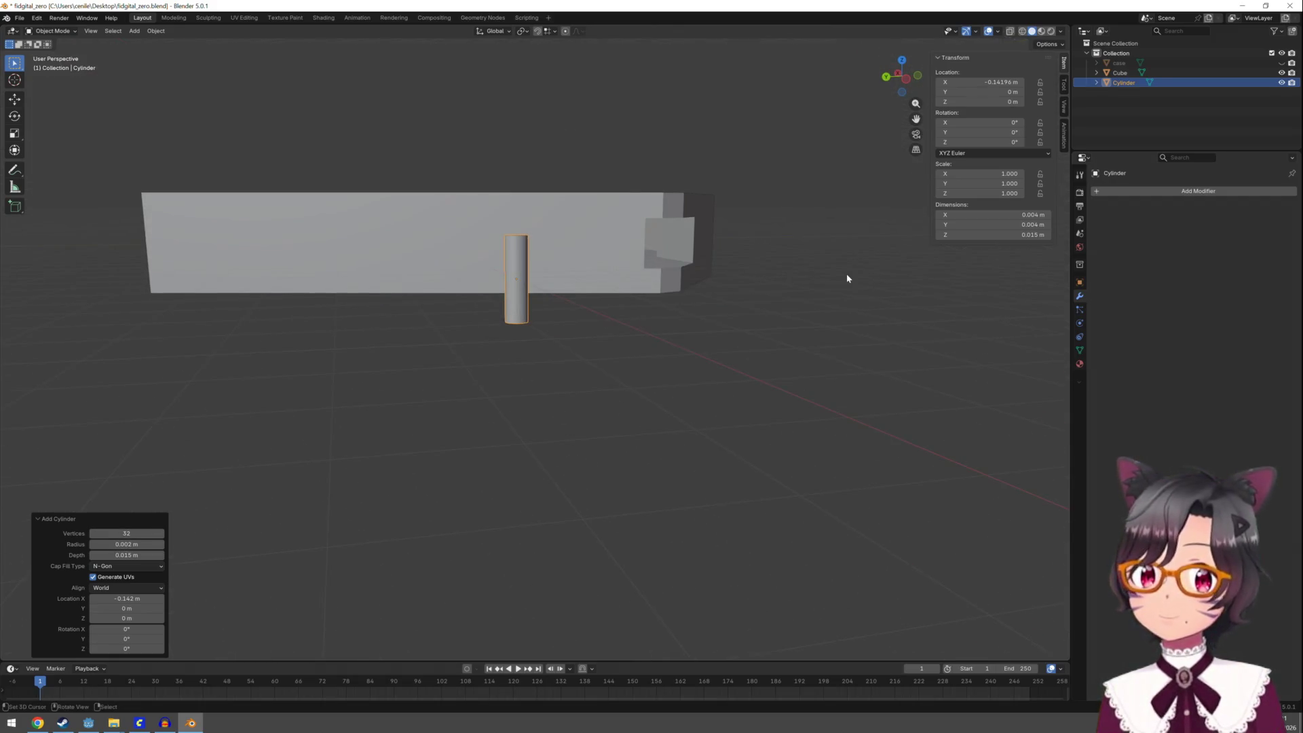
{"action": "middle_click_drag", "start_coordinate": [794, 320], "coordinate": [779, 311]}
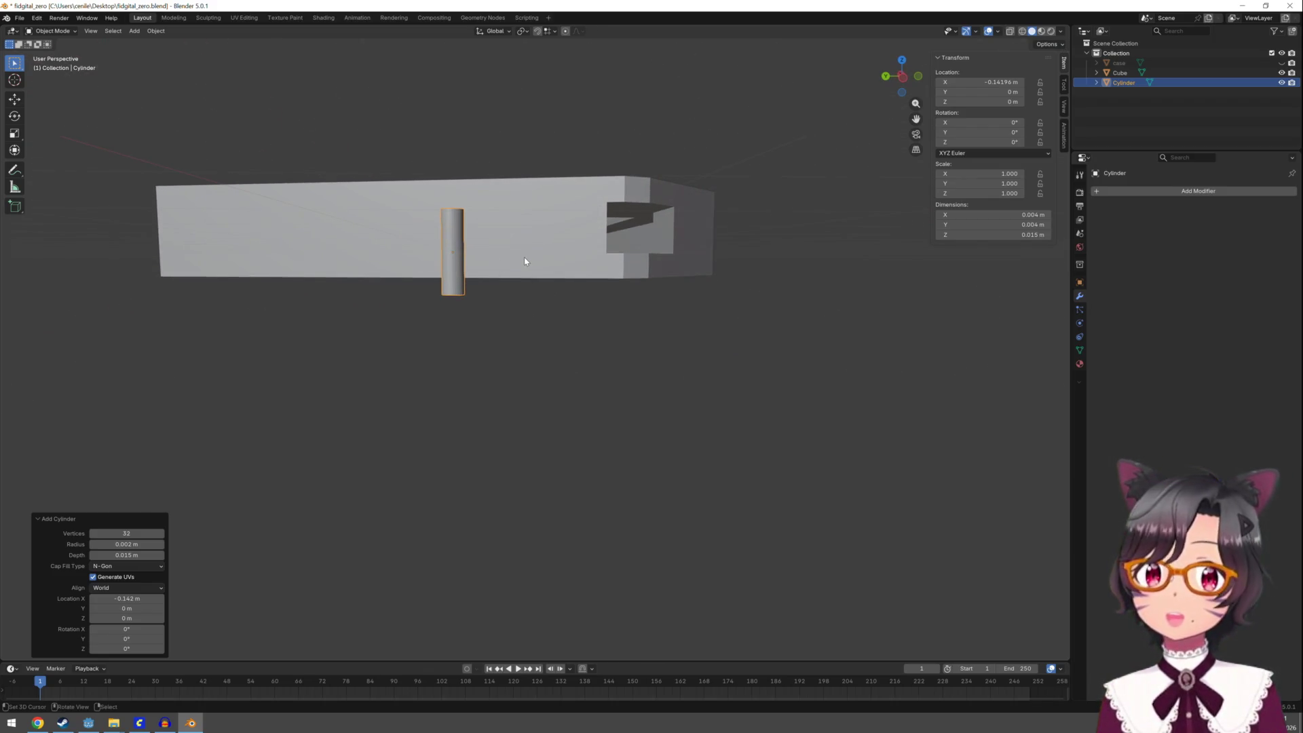
{"action": "left_click", "coordinate": [1007, 103]}
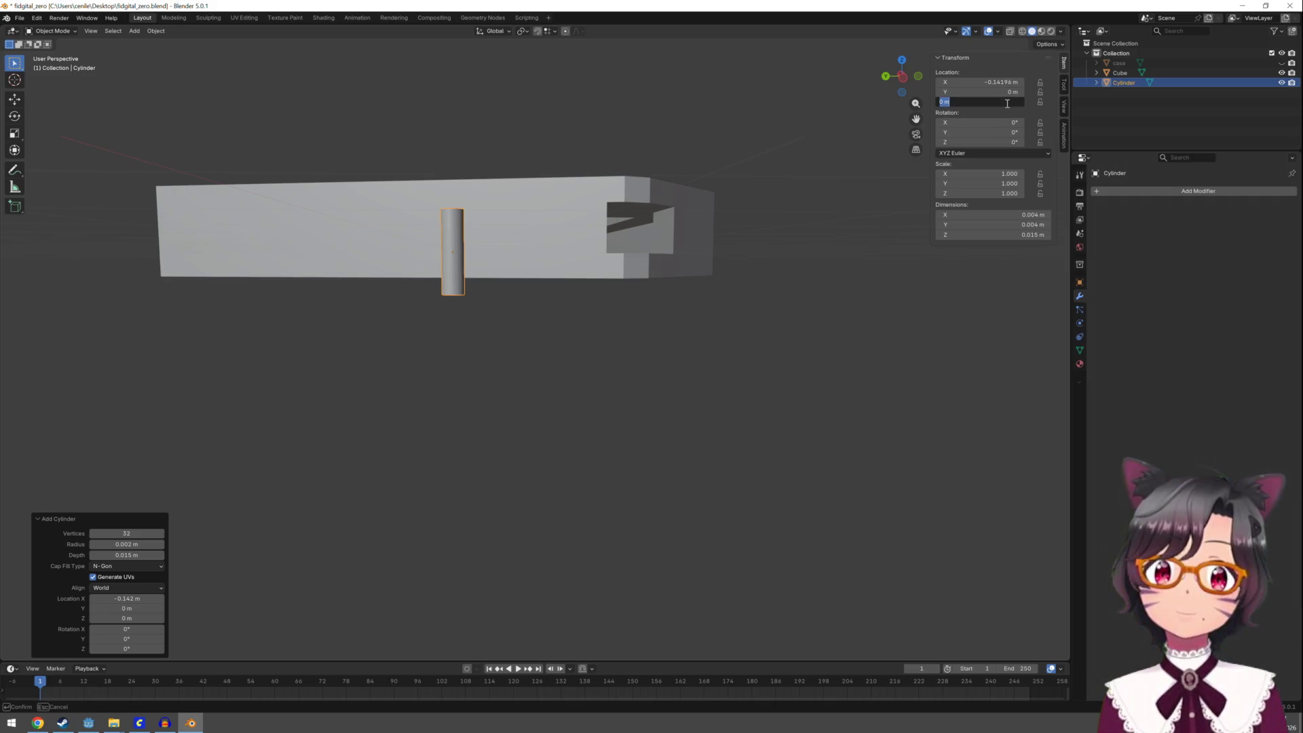
{"action": "type", "text": "0.0"}
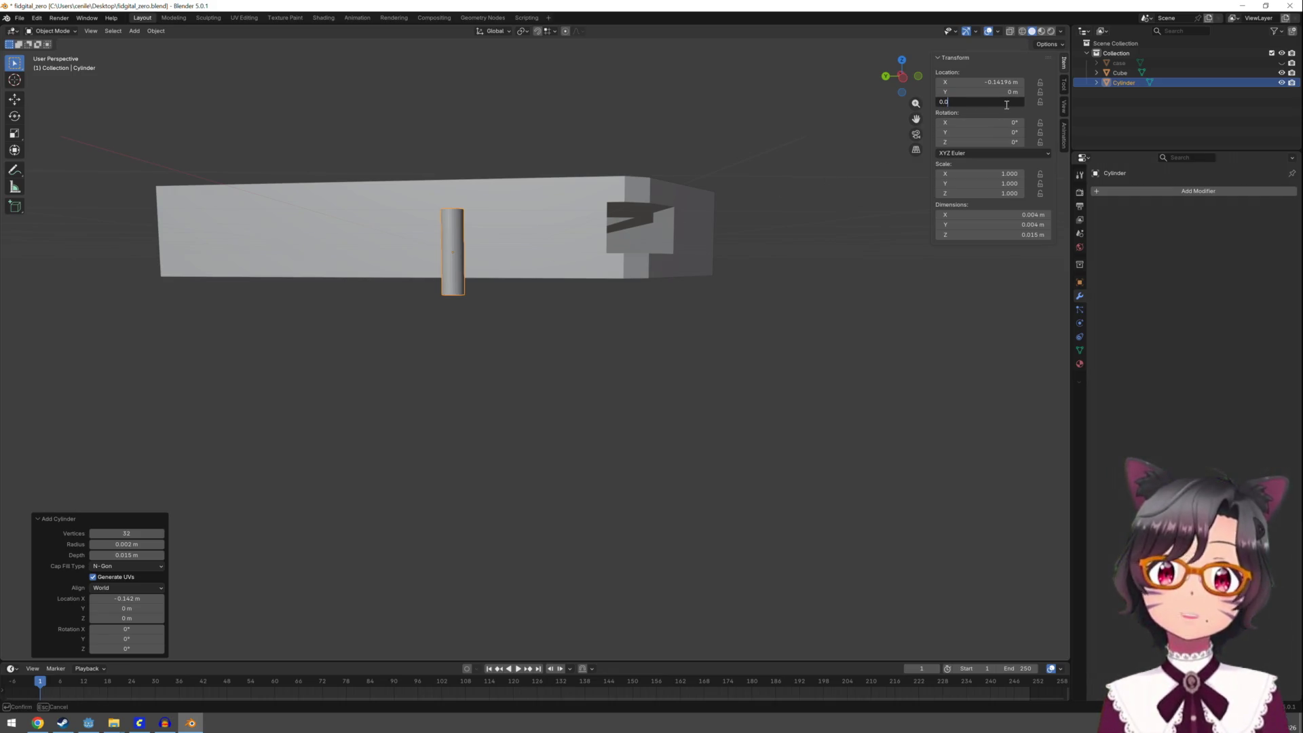
{"action": "type", "text": "05"}
{"action": "key", "text": "Return"}
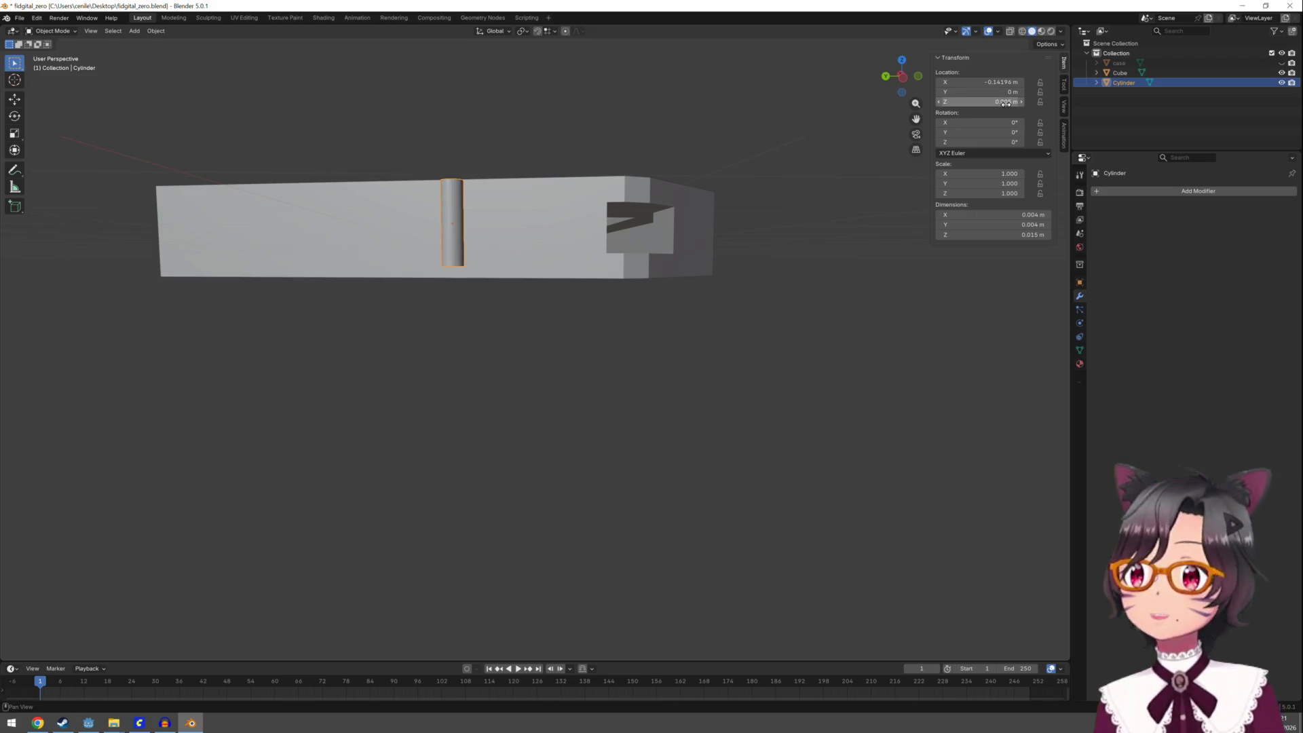
{"action": "mouse_move", "coordinate": [605, 174]}
{"action": "middle_mouse_down"}
{"action": "mouse_move", "coordinate": [637, 218]}
{"action": "mouse_move", "coordinate": [604, 173]}
{"action": "mouse_move", "coordinate": [600, 216]}
{"action": "middle_mouse_up"}
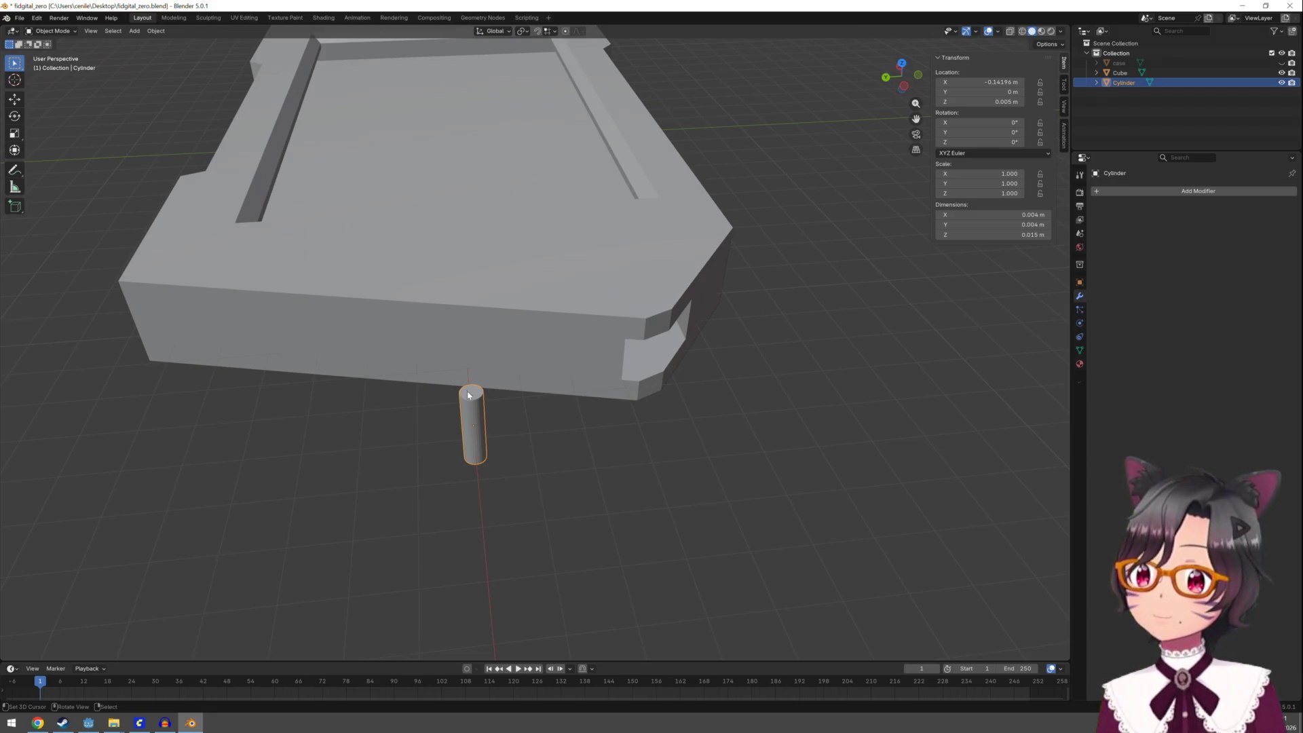
In Edit Mode with face select, pick the cylinder's top cap face and extrude it in place
{"action": "key", "text": "Tab"}
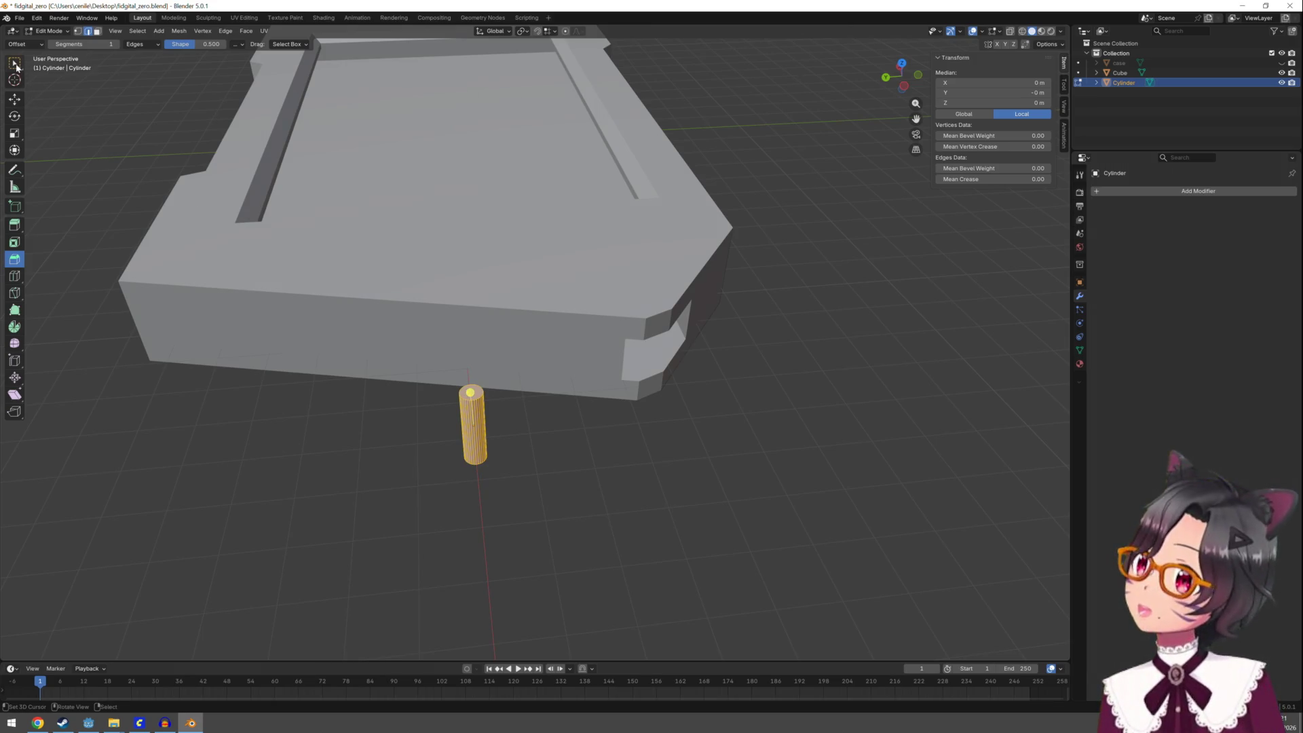
{"action": "left_click", "coordinate": [16, 66]}
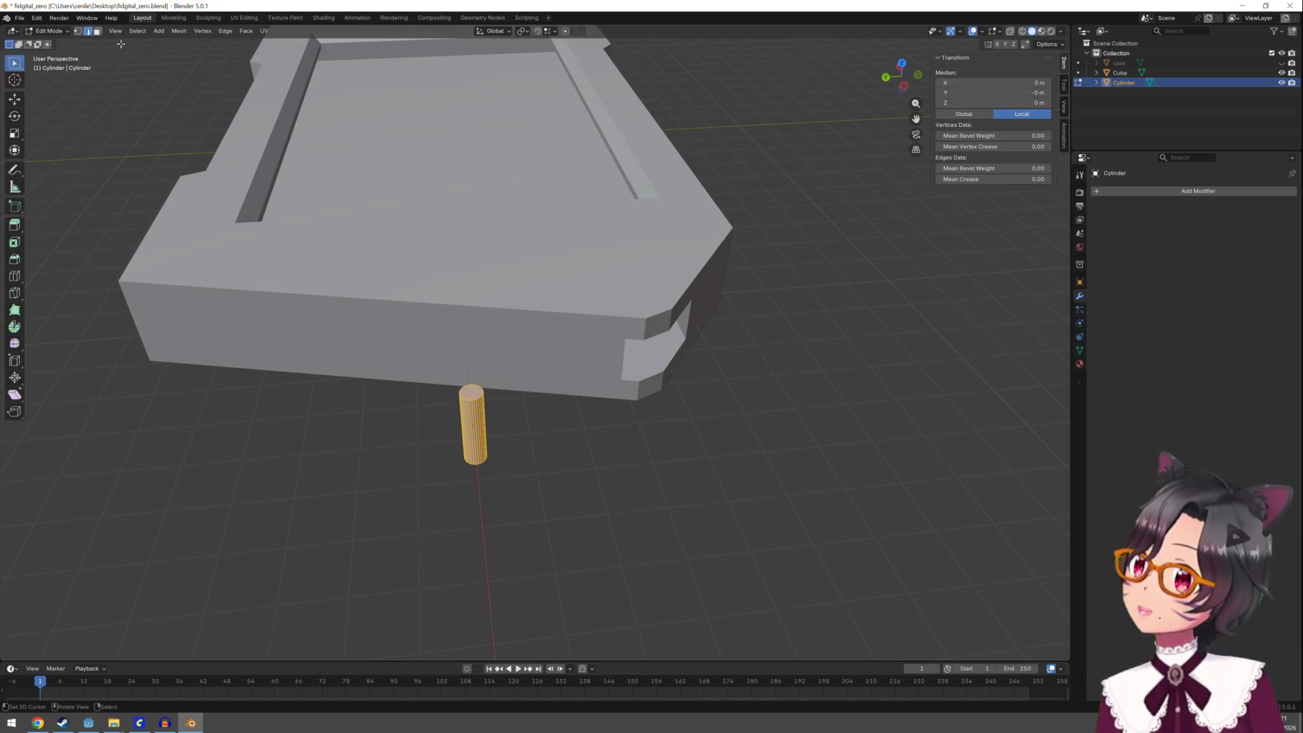
{"action": "left_click", "coordinate": [97, 31]}
{"action": "left_click", "coordinate": [478, 394]}
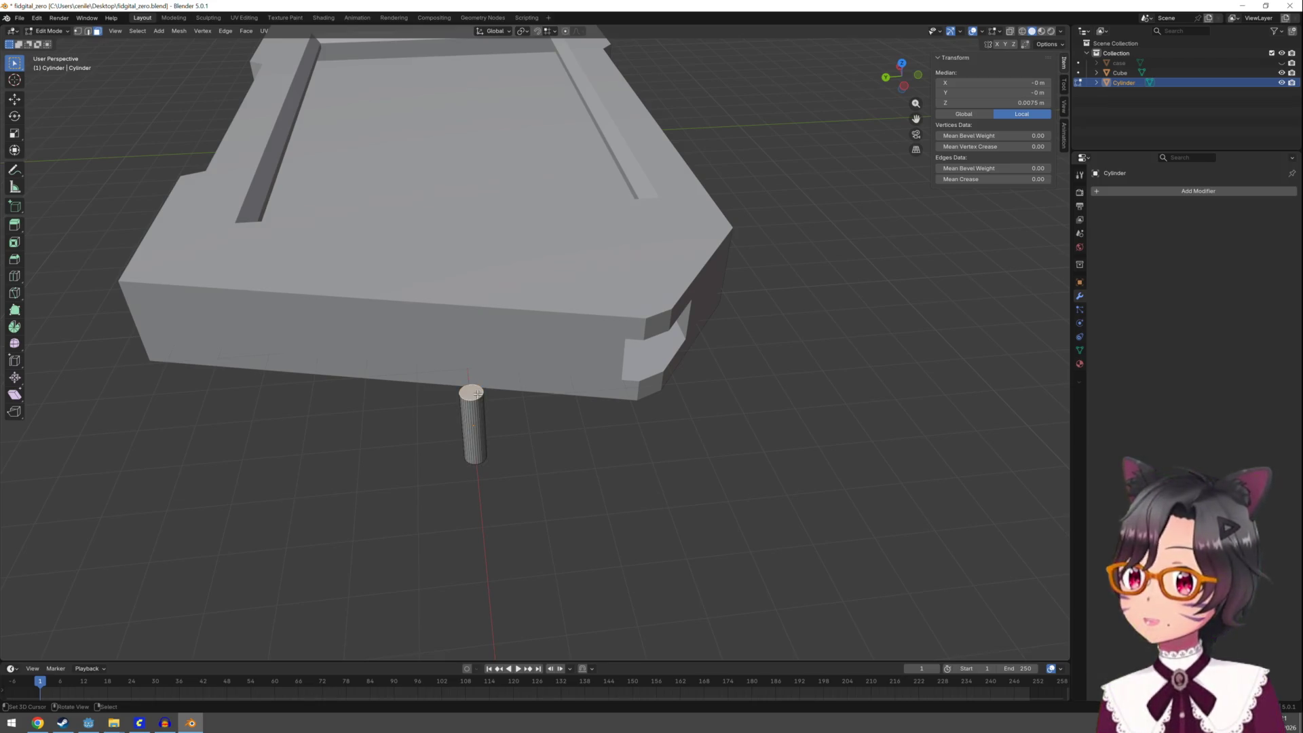
{"action": "middle_click_drag", "start_coordinate": [521, 412], "coordinate": [529, 378]}
{"action": "scroll", "coordinate": [535, 430], "scroll_direction": "up", "scroll_amount": 3}
{"action": "mouse_move", "coordinate": [534, 431]}
{"action": "middle_mouse_down"}
{"action": "mouse_move", "coordinate": [532, 457]}
{"action": "mouse_move", "coordinate": [594, 468]}
{"action": "mouse_move", "coordinate": [523, 432]}
{"action": "mouse_move", "coordinate": [538, 400]}
{"action": "middle_mouse_up"}
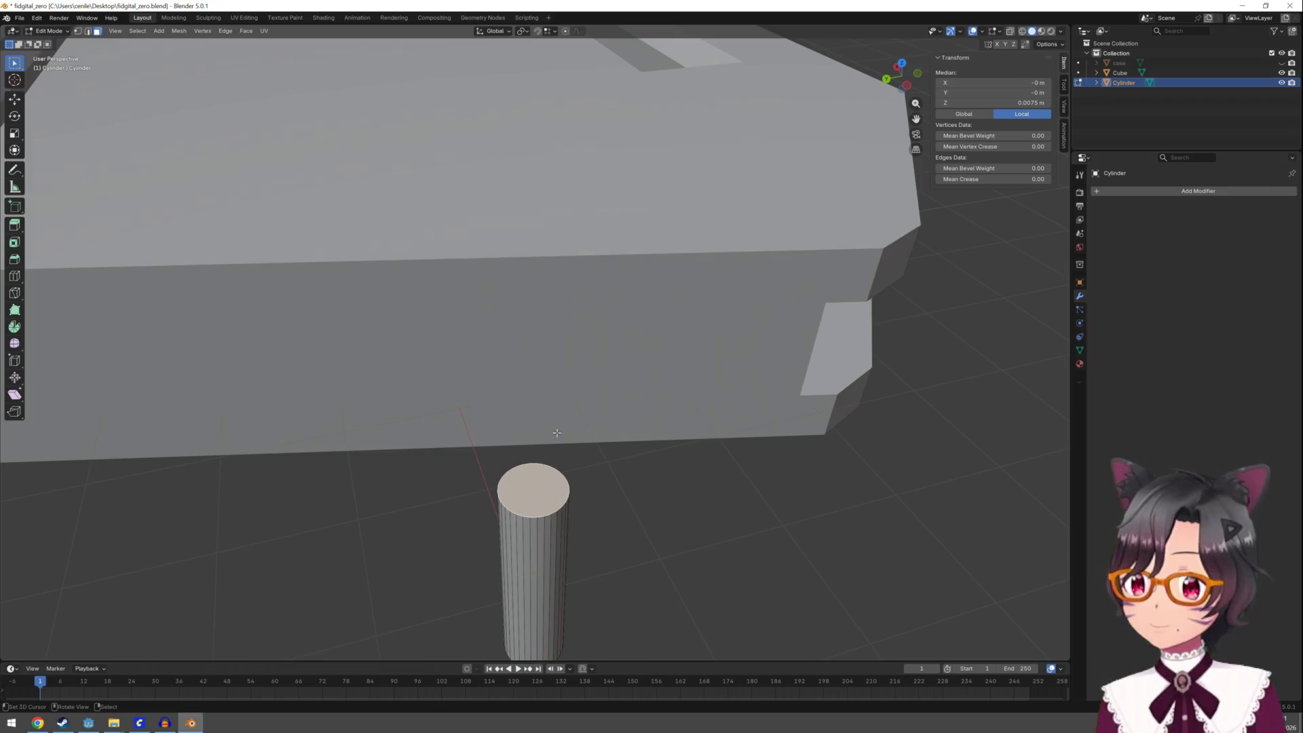
{"action": "middle_click_drag", "start_coordinate": [559, 434], "coordinate": [621, 435]}
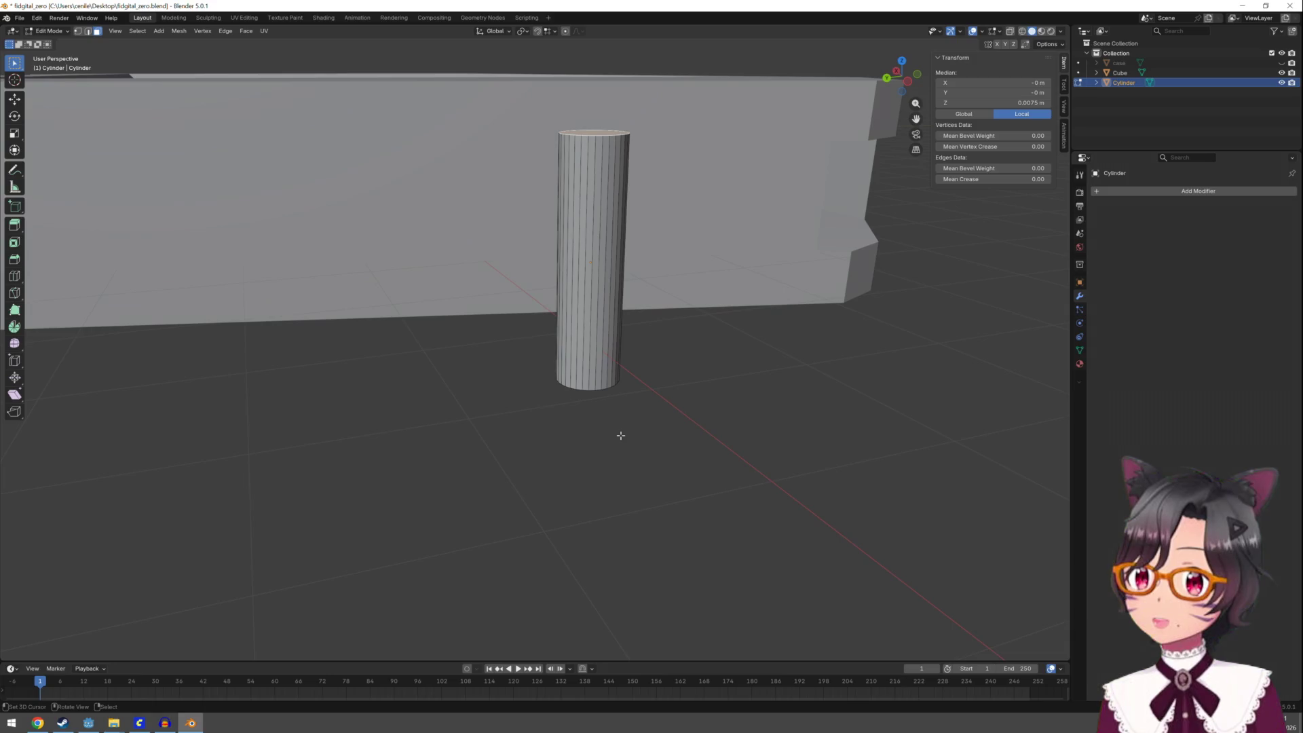
{"action": "key", "text": "e"}
{"action": "left_click", "coordinate": [619, 436]}
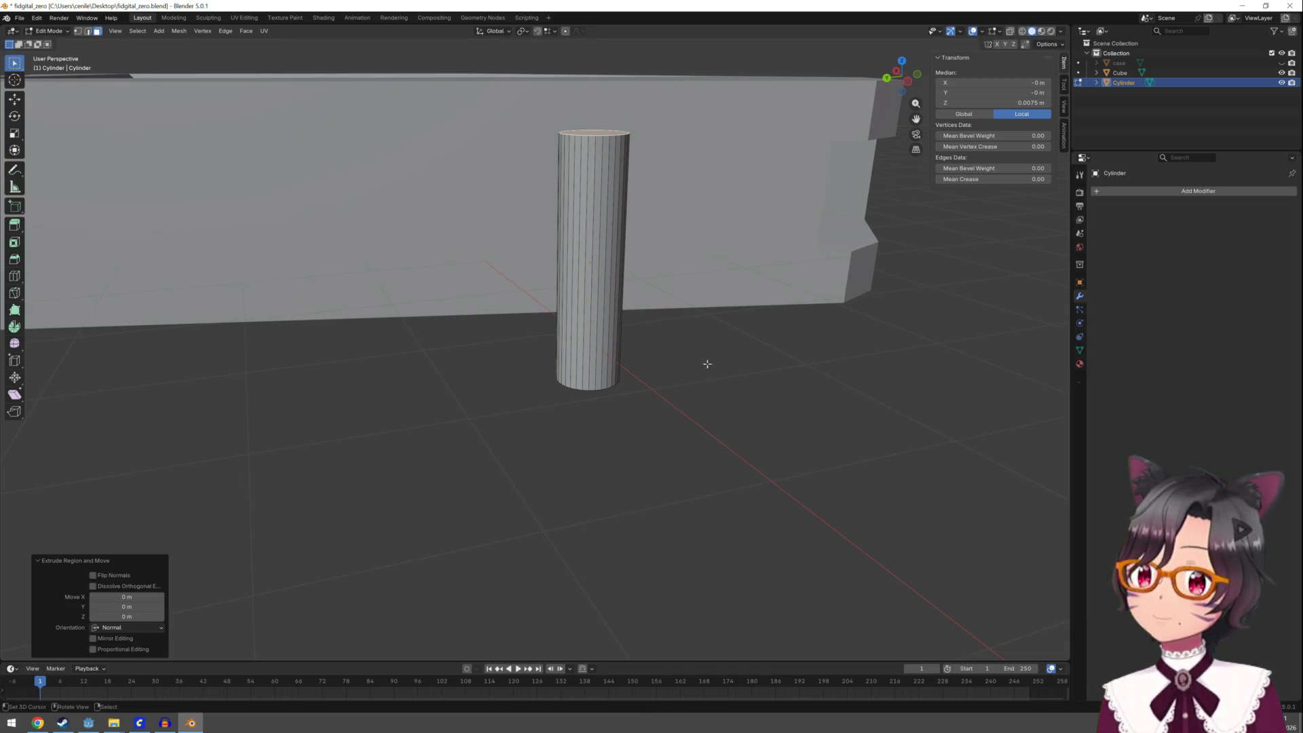
{"action": "mouse_move", "coordinate": [707, 364]}
{"action": "middle_mouse_down"}
{"action": "mouse_move", "coordinate": [750, 445]}
{"action": "mouse_move", "coordinate": [714, 412]}
{"action": "middle_mouse_up"}
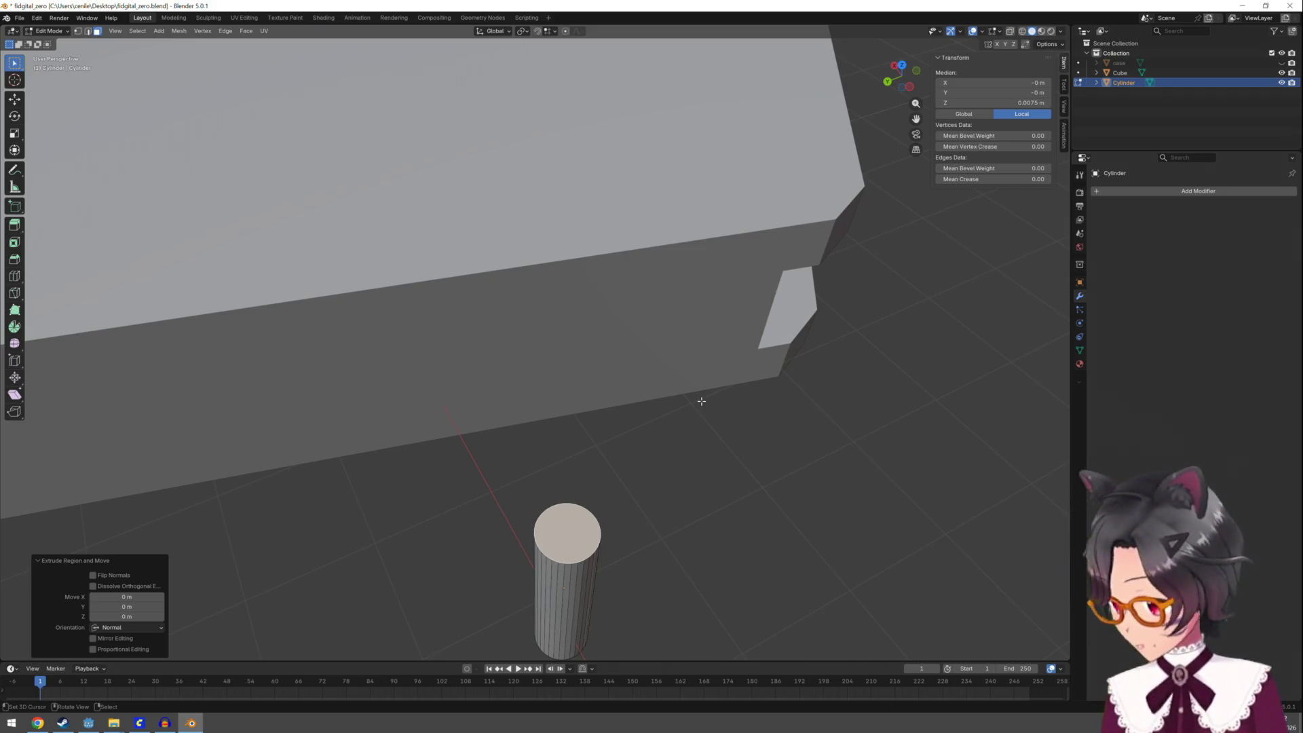
Scale the extruded top face by 2 and extrude it upward
{"action": "type", "text": "s"}
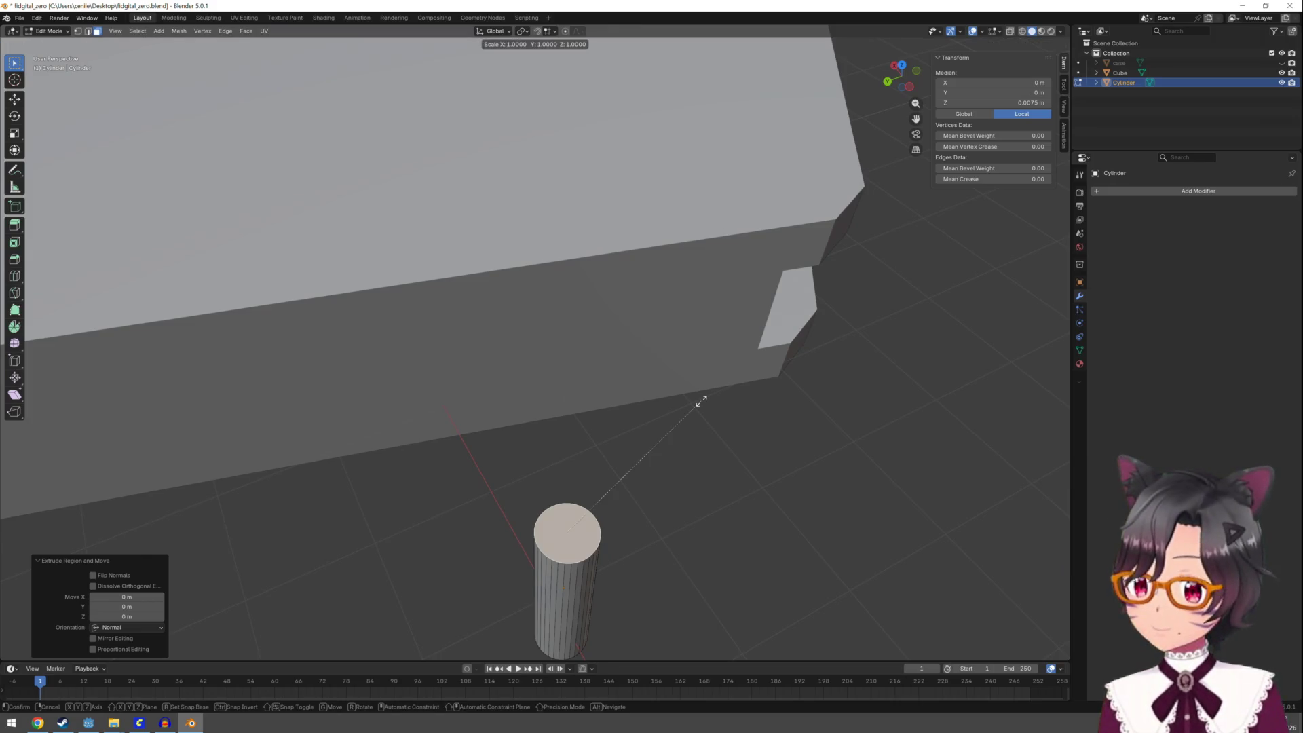
{"action": "type", "text": "2"}
{"action": "key", "text": "Return"}
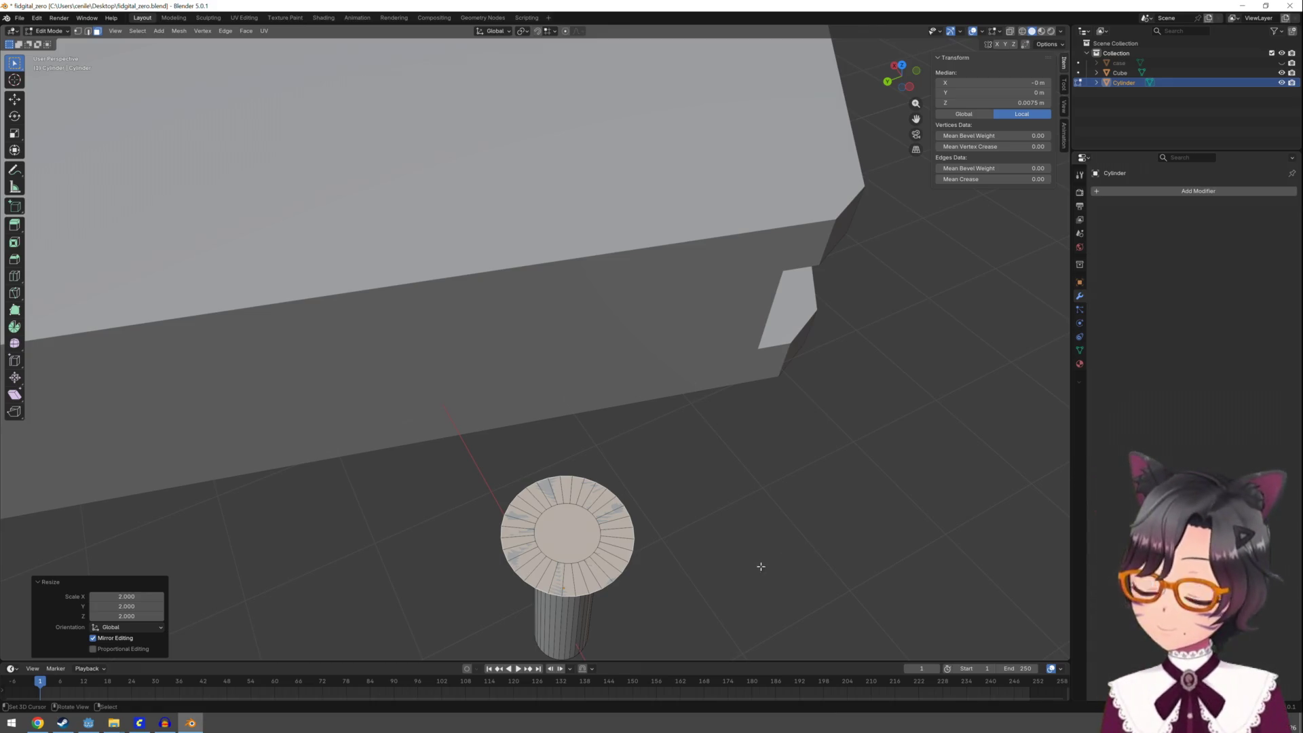
{"action": "mouse_move", "coordinate": [758, 564]}
{"action": "middle_mouse_down"}
{"action": "mouse_move", "coordinate": [762, 535]}
{"action": "mouse_move", "coordinate": [724, 451]}
{"action": "mouse_move", "coordinate": [754, 259]}
{"action": "mouse_move", "coordinate": [740, 393]}
{"action": "middle_mouse_up"}
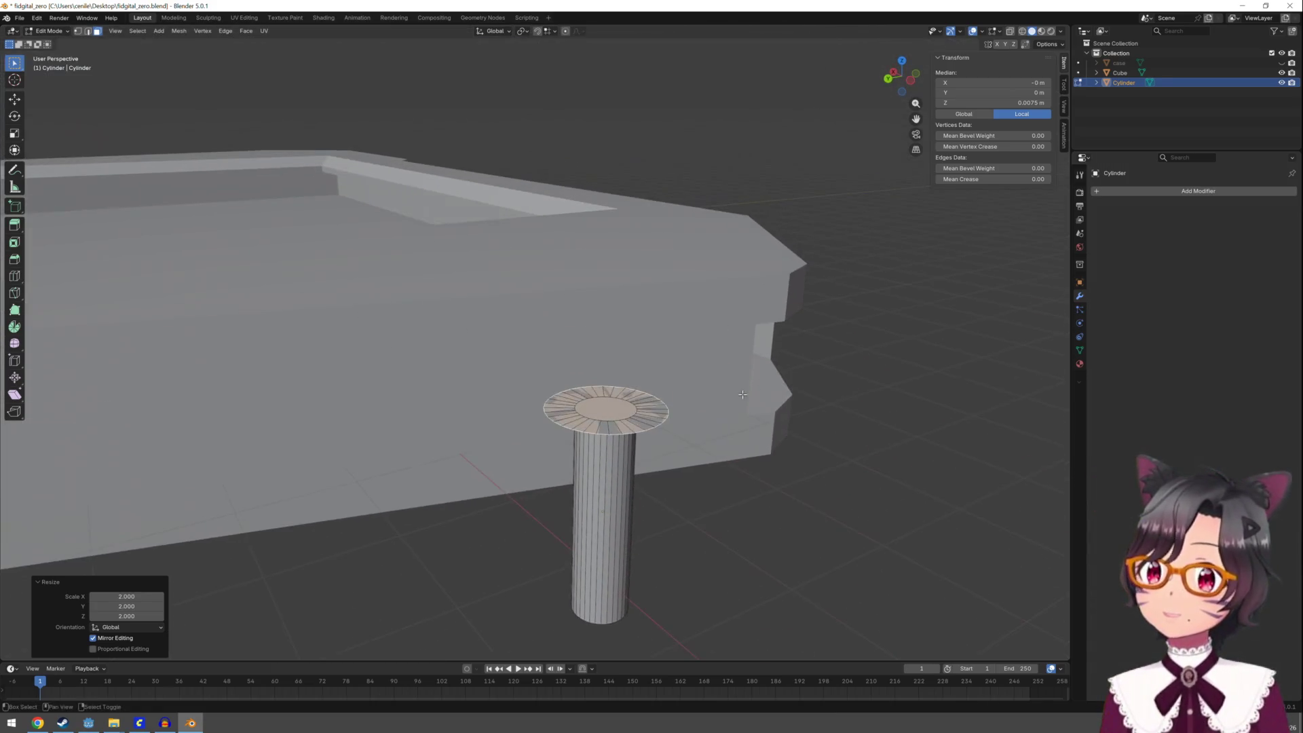
{"action": "key", "text": "e"}
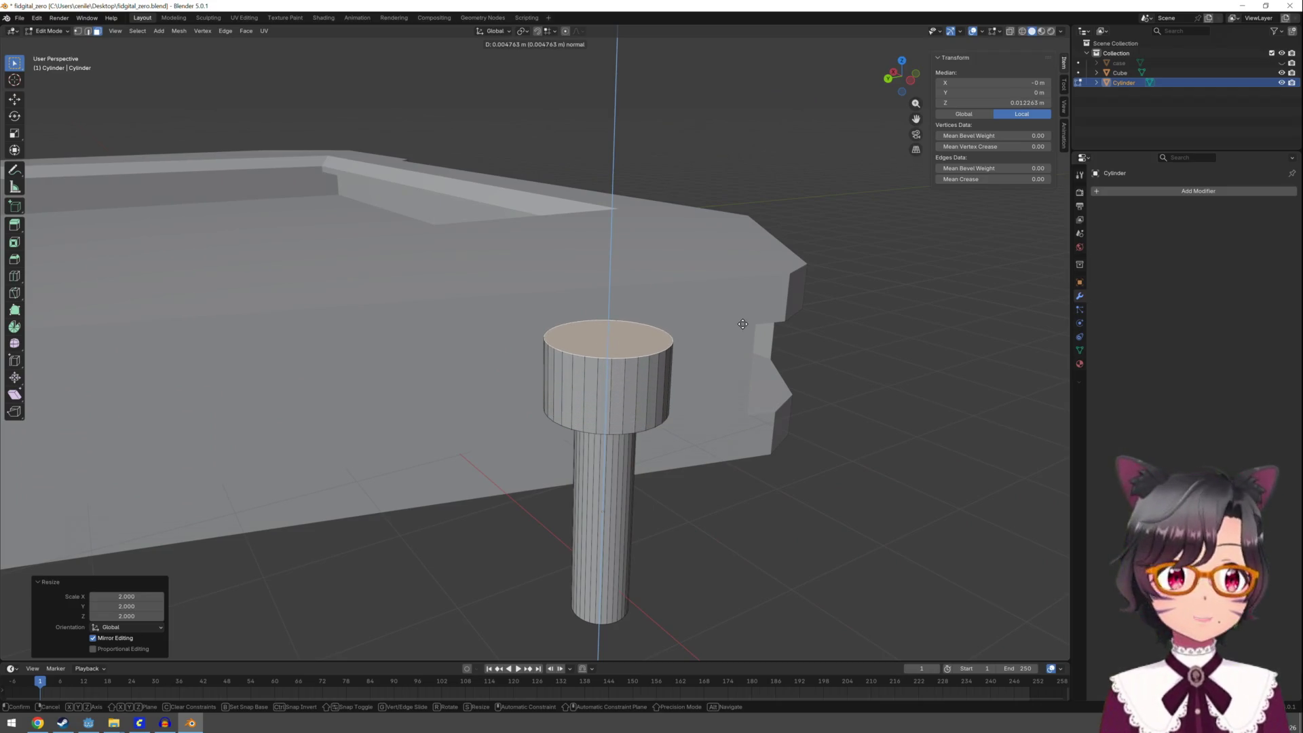
{"action": "left_click", "coordinate": [746, 445]}
{"action": "middle_click_drag", "start_coordinate": [746, 444], "coordinate": [742, 387]}
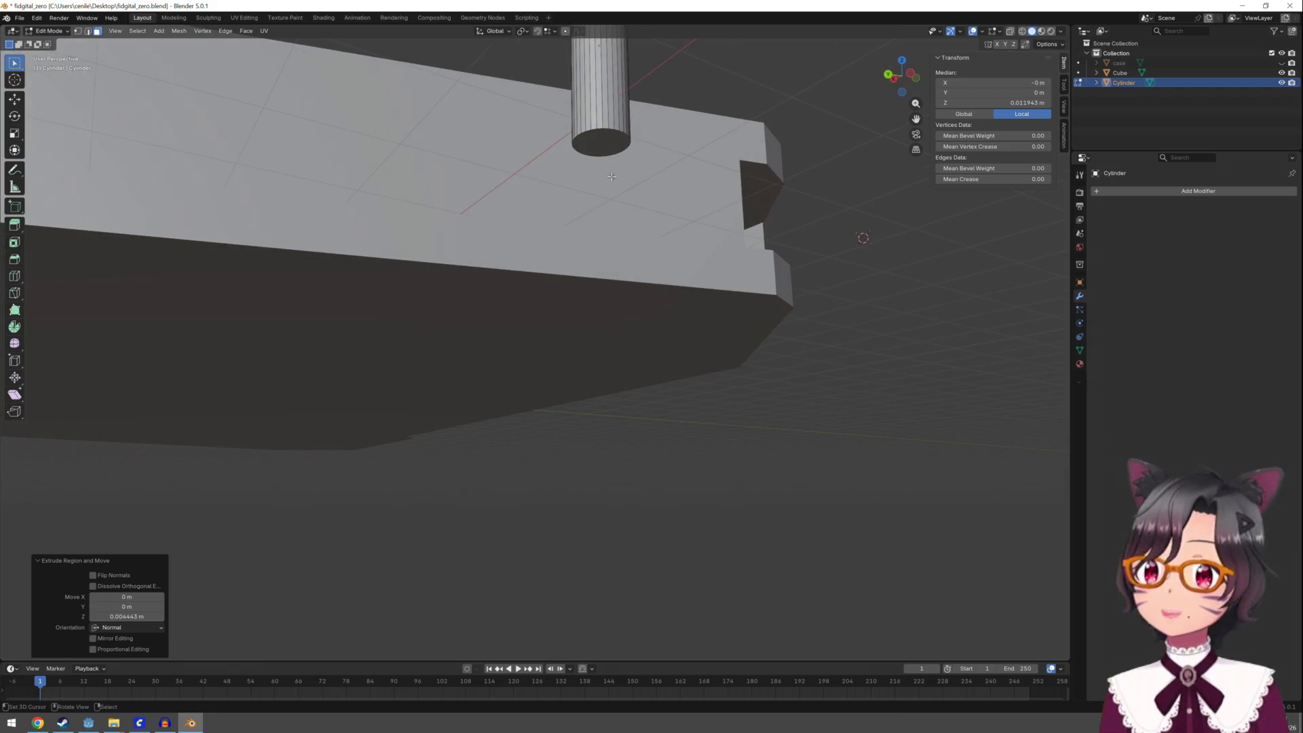
Select the bottom face, extrude it in place, scale it by 2, then extrude it downward
{"action": "left_click", "coordinate": [606, 151]}
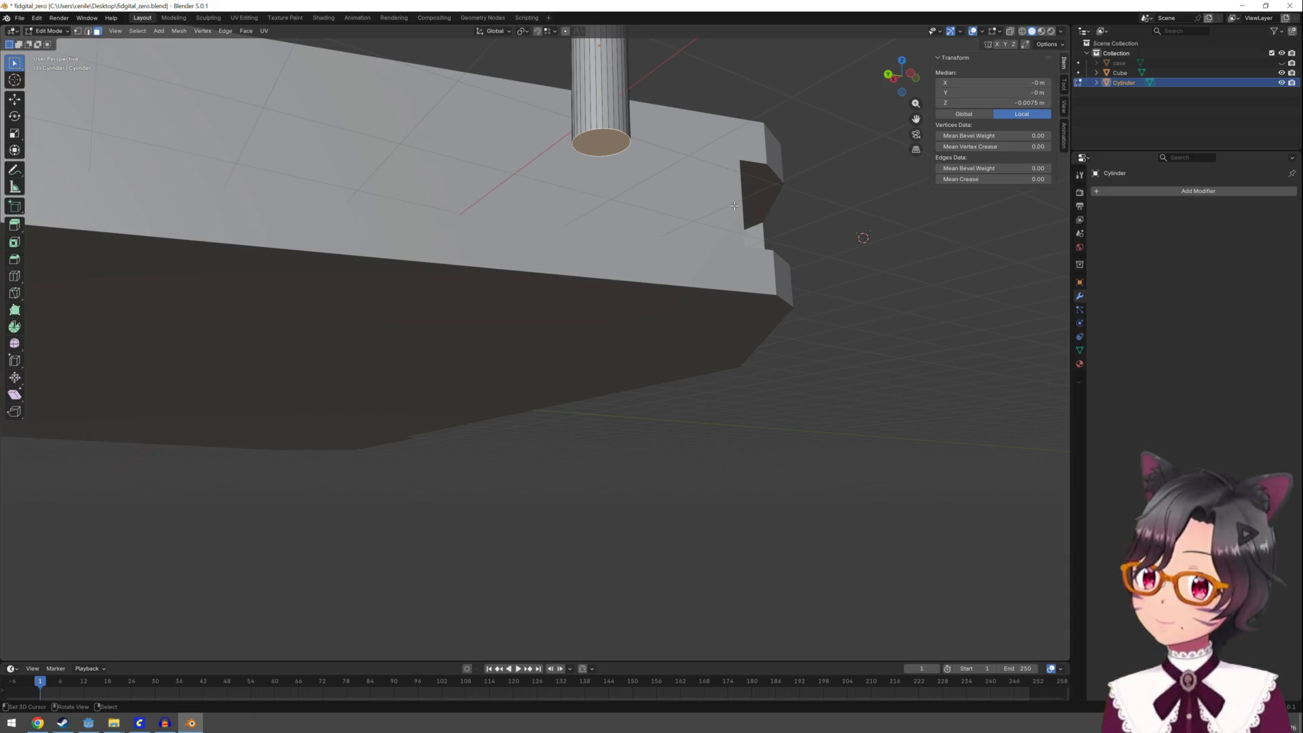
{"action": "key", "text": "e"}
{"action": "right_click", "coordinate": [734, 205]}
{"action": "key", "text": "s"}
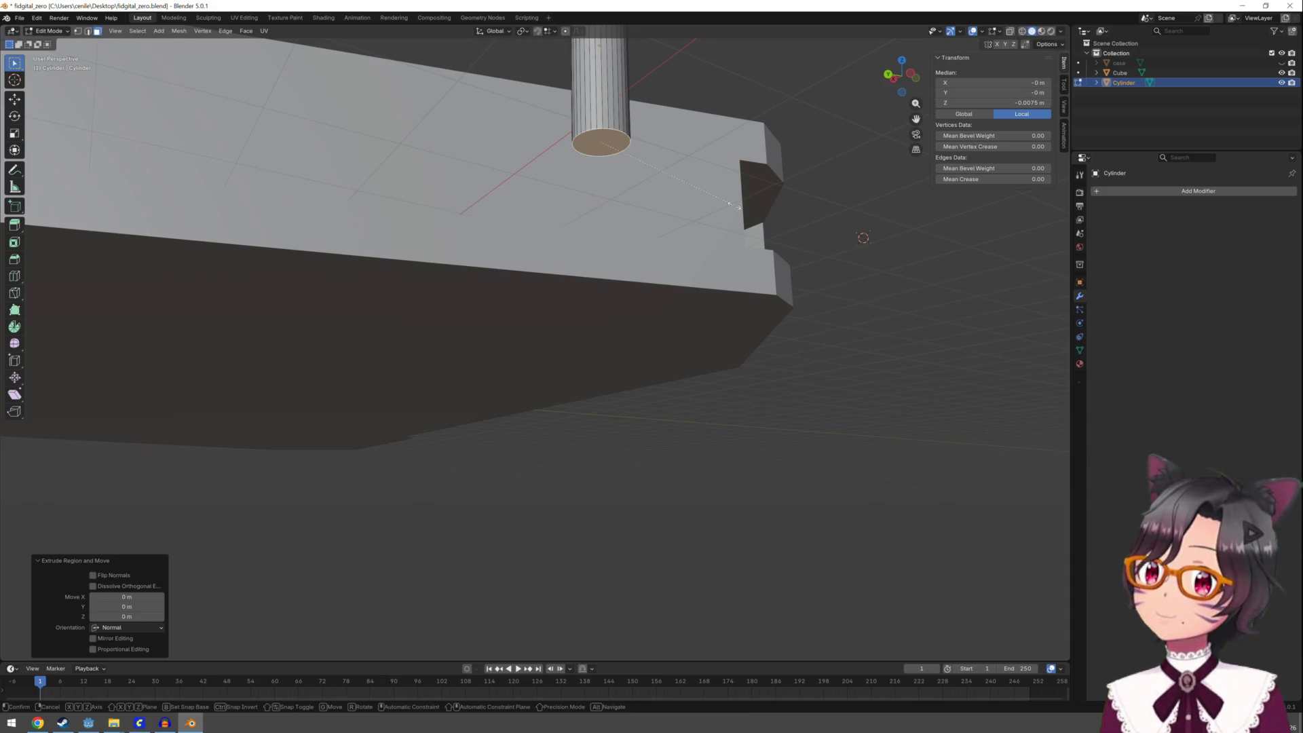
{"action": "key", "text": "2"}
{"action": "key", "text": "Return"}
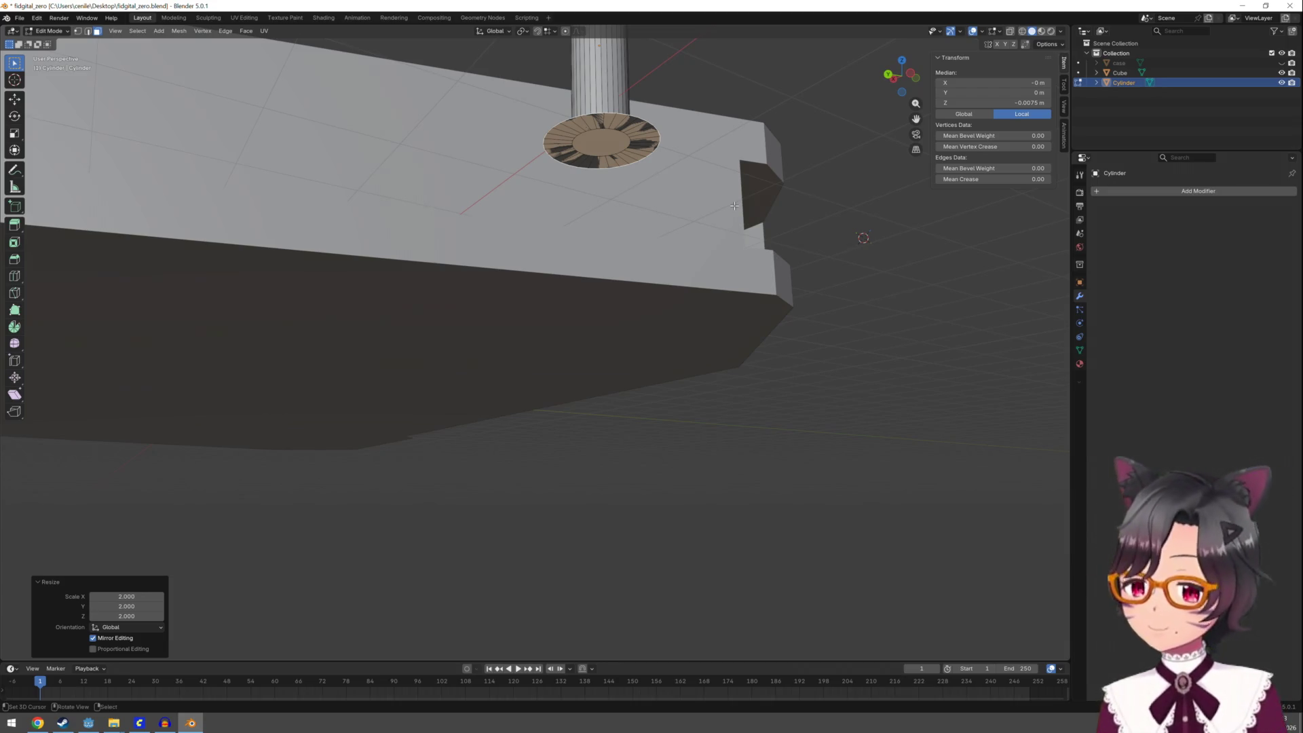
{"action": "key", "text": "e"}
{"action": "left_click", "coordinate": [747, 274]}
{"action": "middle_click_drag", "start_coordinate": [747, 274], "coordinate": [745, 238]}
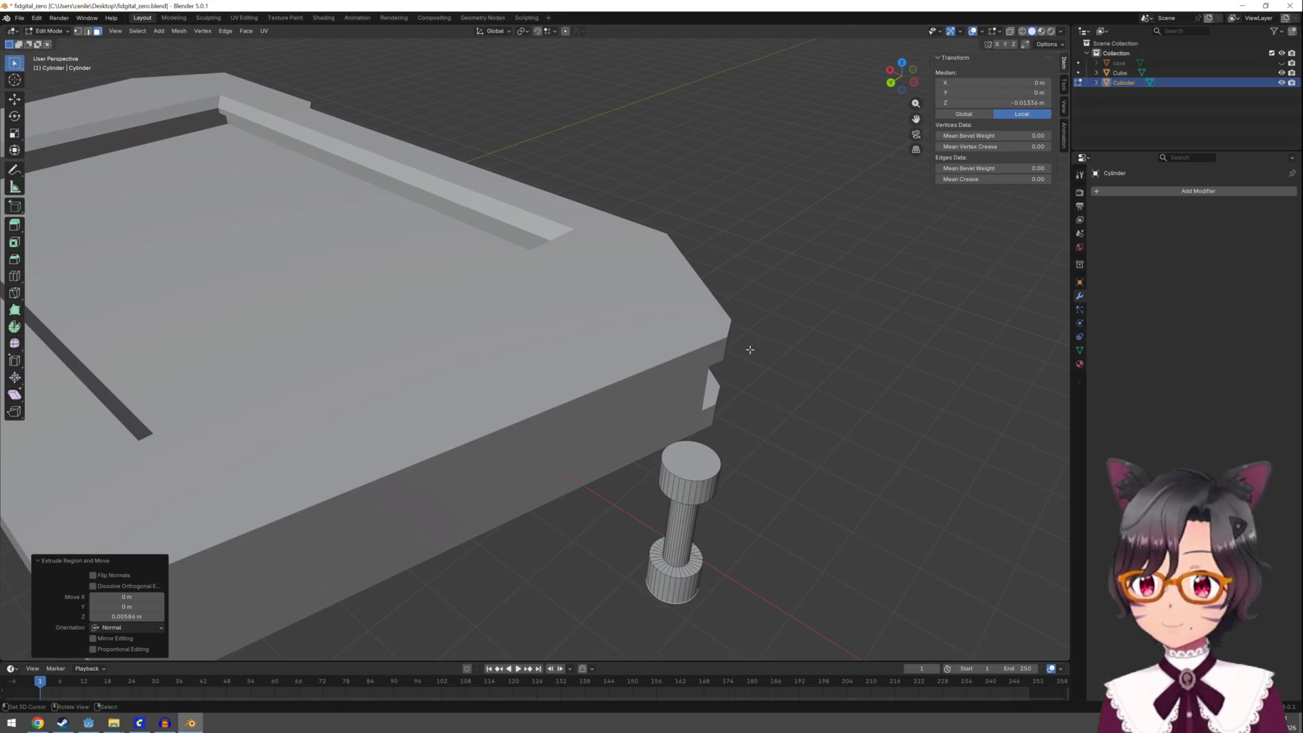
{"action": "mouse_move", "coordinate": [750, 349]}
{"action": "middle_mouse_down"}
{"action": "mouse_move", "coordinate": [742, 342]}
{"action": "mouse_move", "coordinate": [736, 360]}
{"action": "middle_mouse_up"}
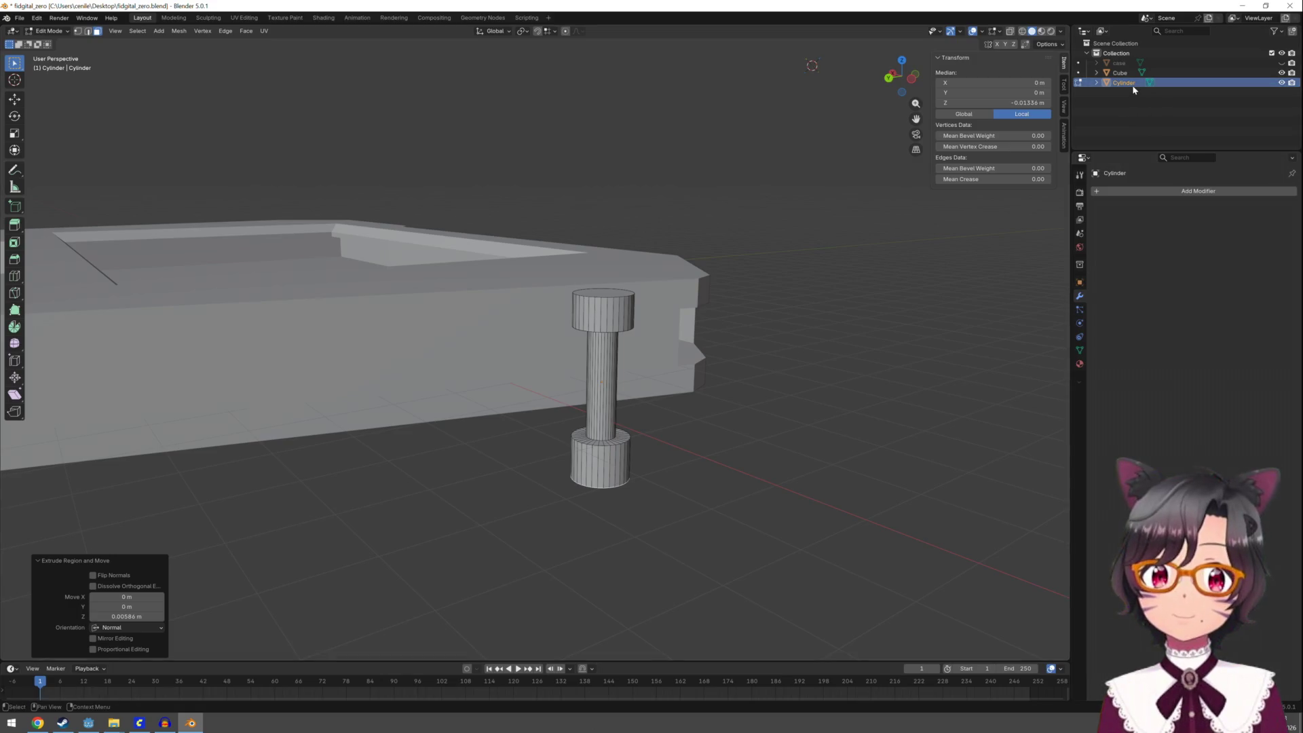
Rename the Cylinder object to 'bolthere' and return to Object Mode
{"action": "double_click", "coordinate": [1127, 83]}
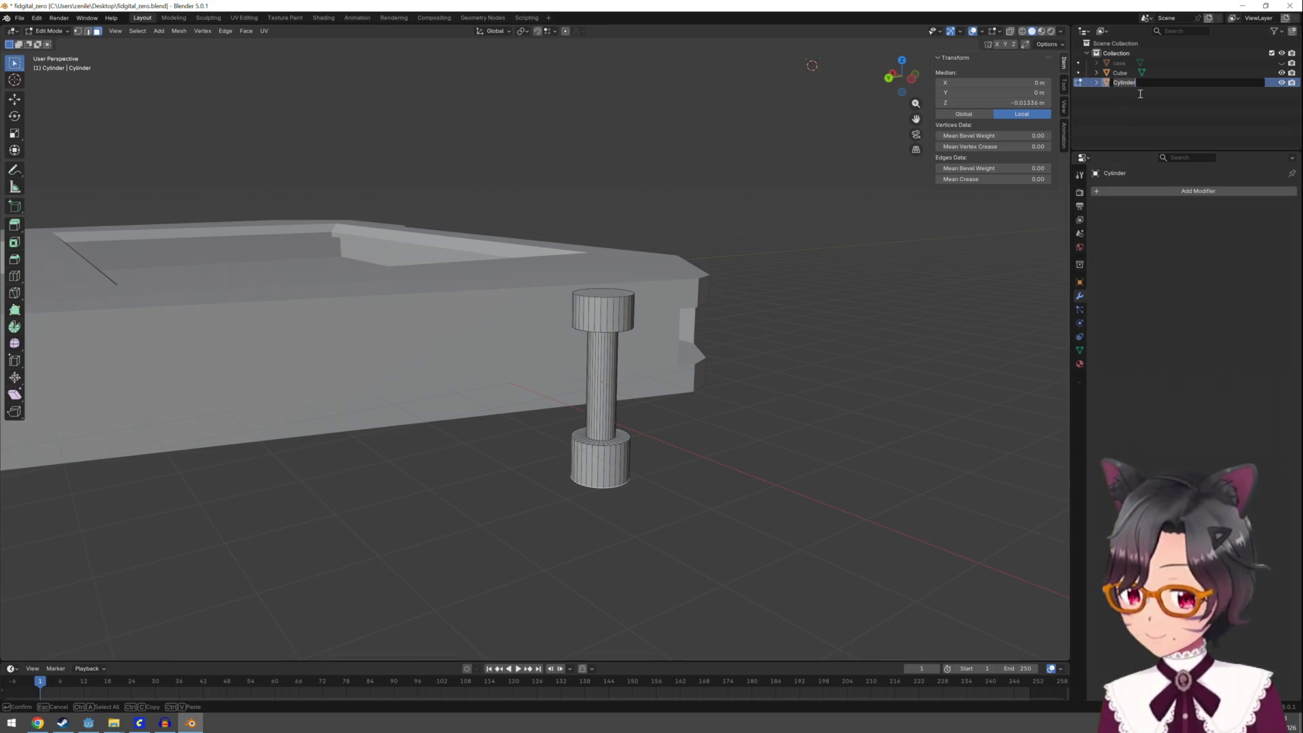
{"action": "type", "text": "bolthere"}
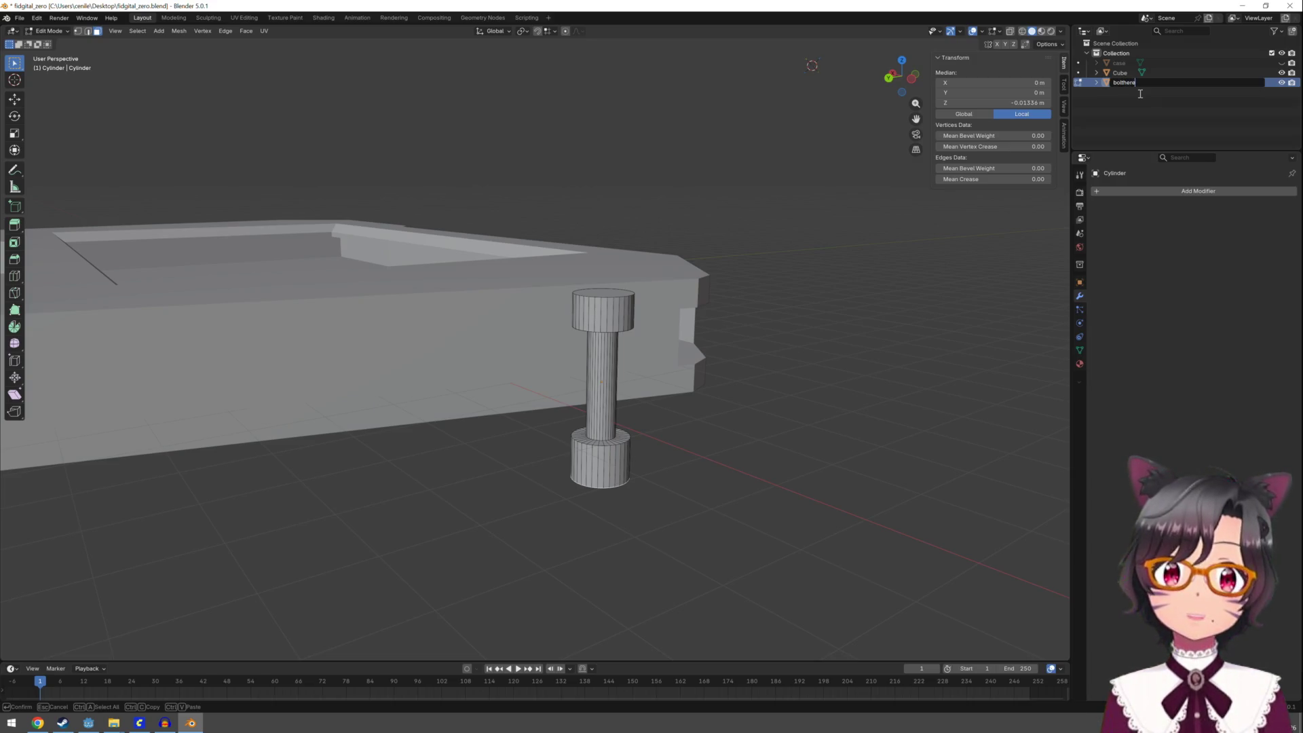
{"action": "key", "text": "Return"}
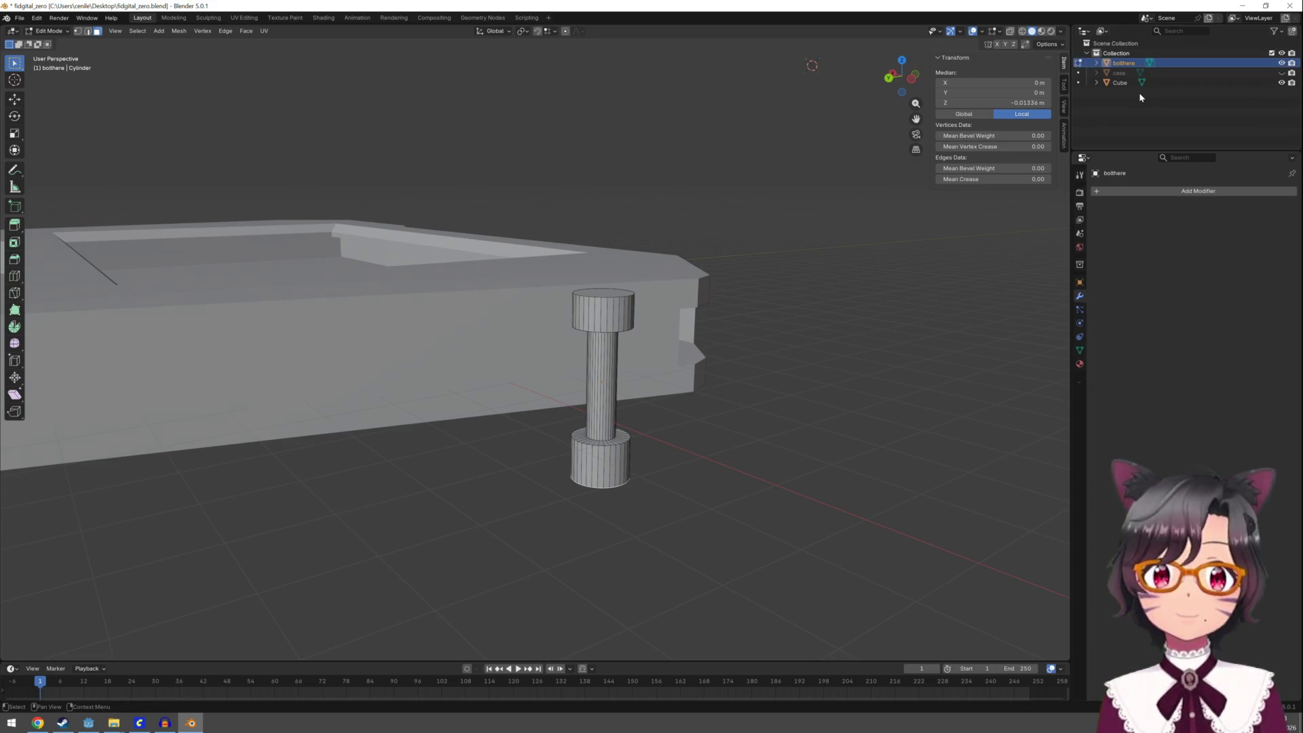
{"action": "key", "text": "Tab"}
{"action": "mouse_move", "coordinate": [759, 371]}
{"action": "middle_mouse_down"}
{"action": "mouse_move", "coordinate": [791, 386]}
{"action": "mouse_move", "coordinate": [820, 464]}
{"action": "middle_mouse_up"}
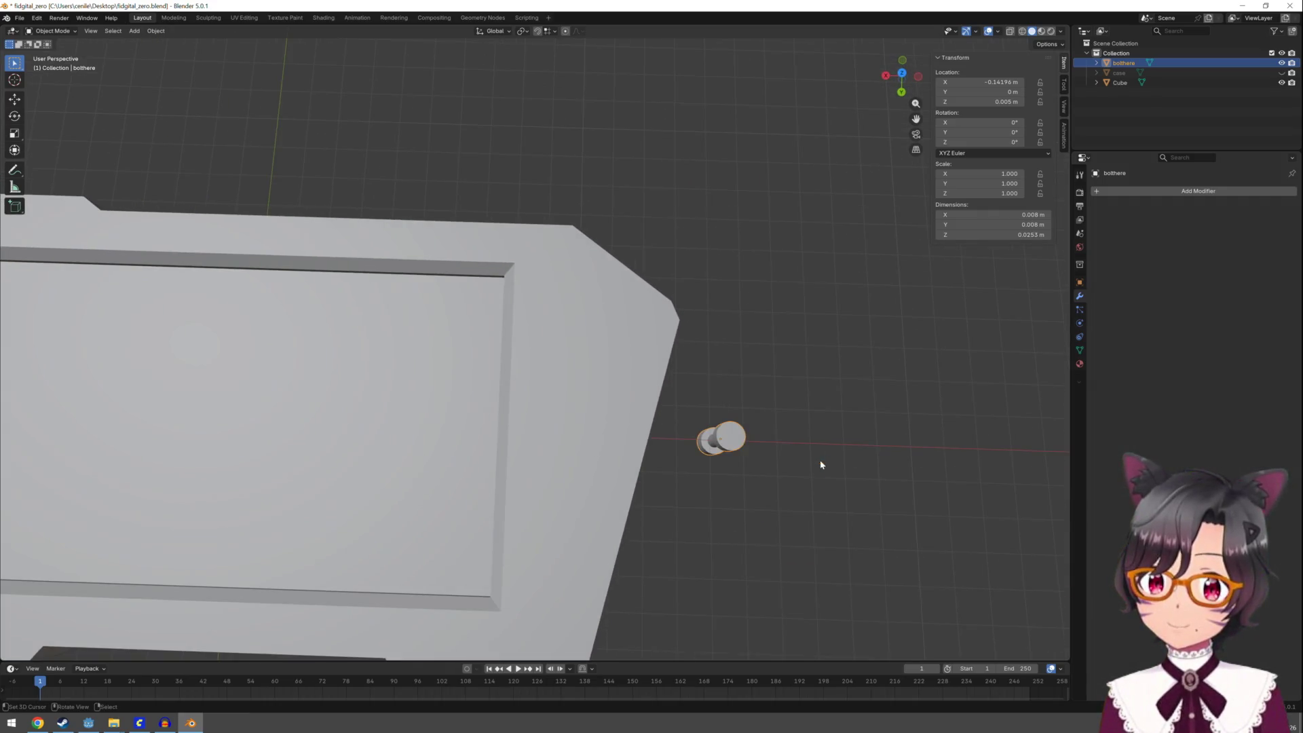
{"action": "mouse_move", "coordinate": [725, 445]}
{"action": "middle_mouse_down"}
{"action": "mouse_move", "coordinate": [765, 413]}
{"action": "mouse_move", "coordinate": [759, 373]}
{"action": "middle_mouse_up"}
In Edit Mode, raise the bolt's top along Z and lower its bottom cap along Z
{"action": "key", "text": "Tab"}
{"action": "key", "text": "g"}
{"action": "key", "text": "z"}
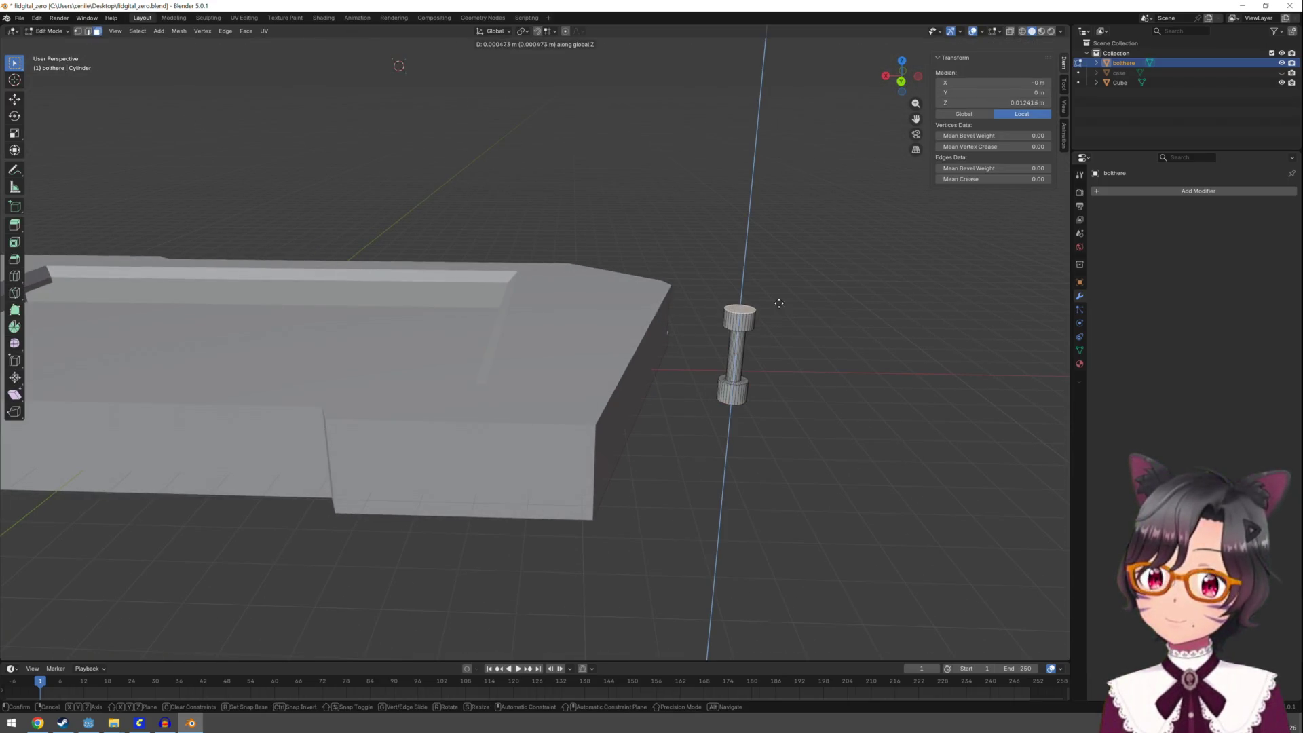
{"action": "left_click", "coordinate": [778, 292]}
{"action": "middle_click_drag", "start_coordinate": [777, 292], "coordinate": [773, 317]}
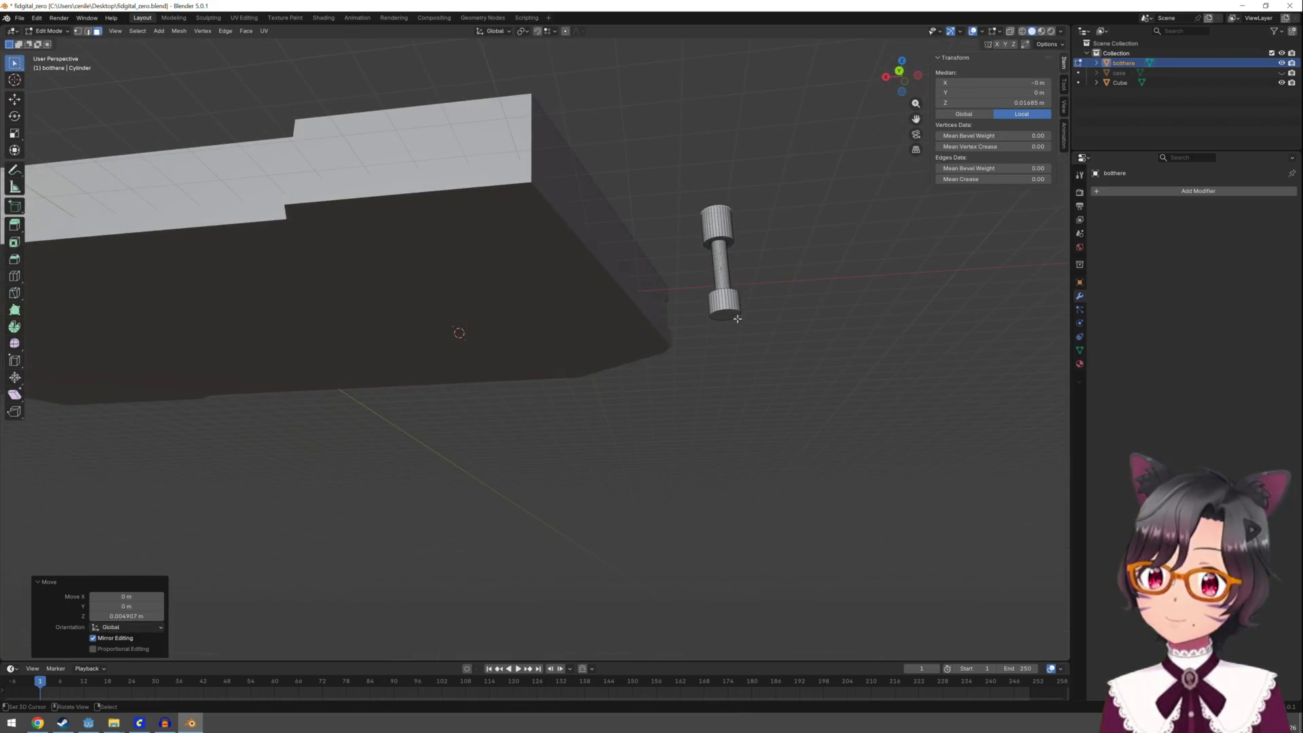
{"action": "left_click", "coordinate": [773, 317]}
{"action": "key", "text": "g"}
{"action": "key", "text": "z"}
{"action": "left_click", "coordinate": [770, 323]}
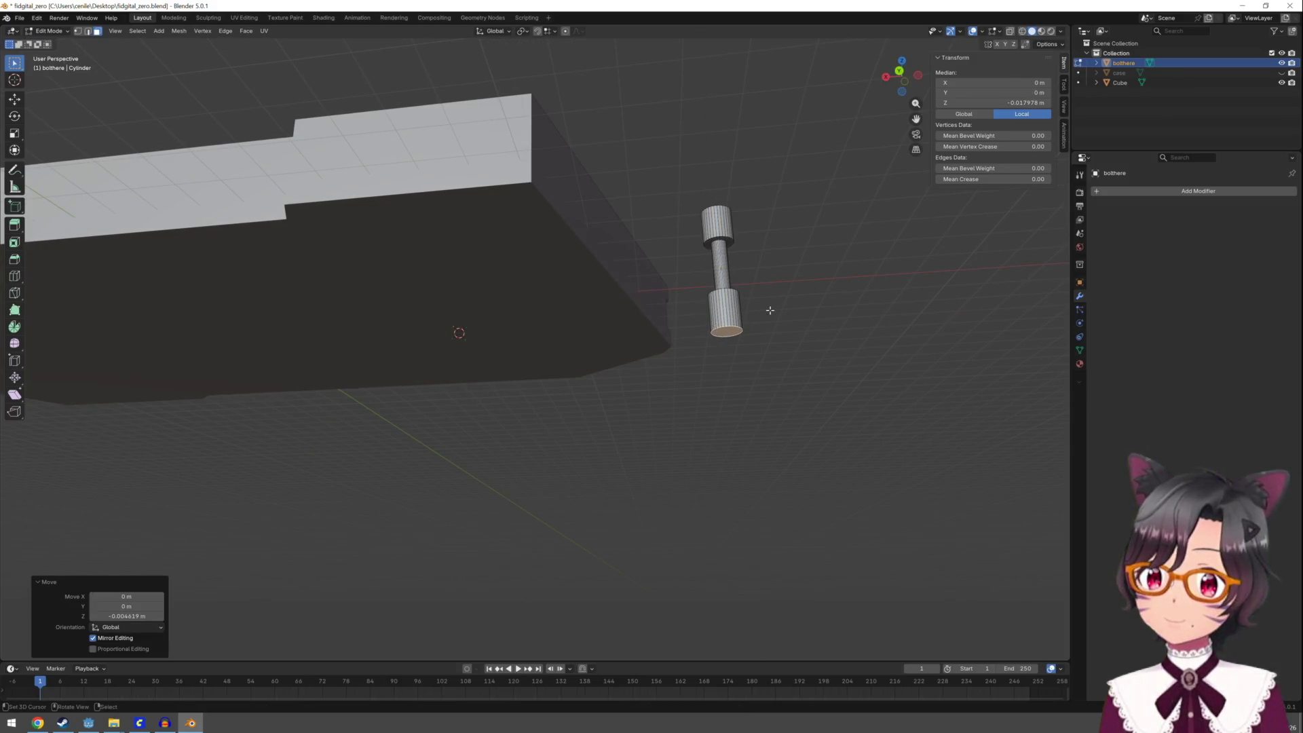
Select the whole bolt mesh, then leave Edit Mode with the bolthere object selected
{"action": "key", "text": "Tab"}
{"action": "left_click", "coordinate": [759, 239]}
{"action": "middle_click_drag", "start_coordinate": [759, 239], "coordinate": [774, 363]}
{"action": "key", "text": "Tab"}
{"action": "key", "text": "a"}
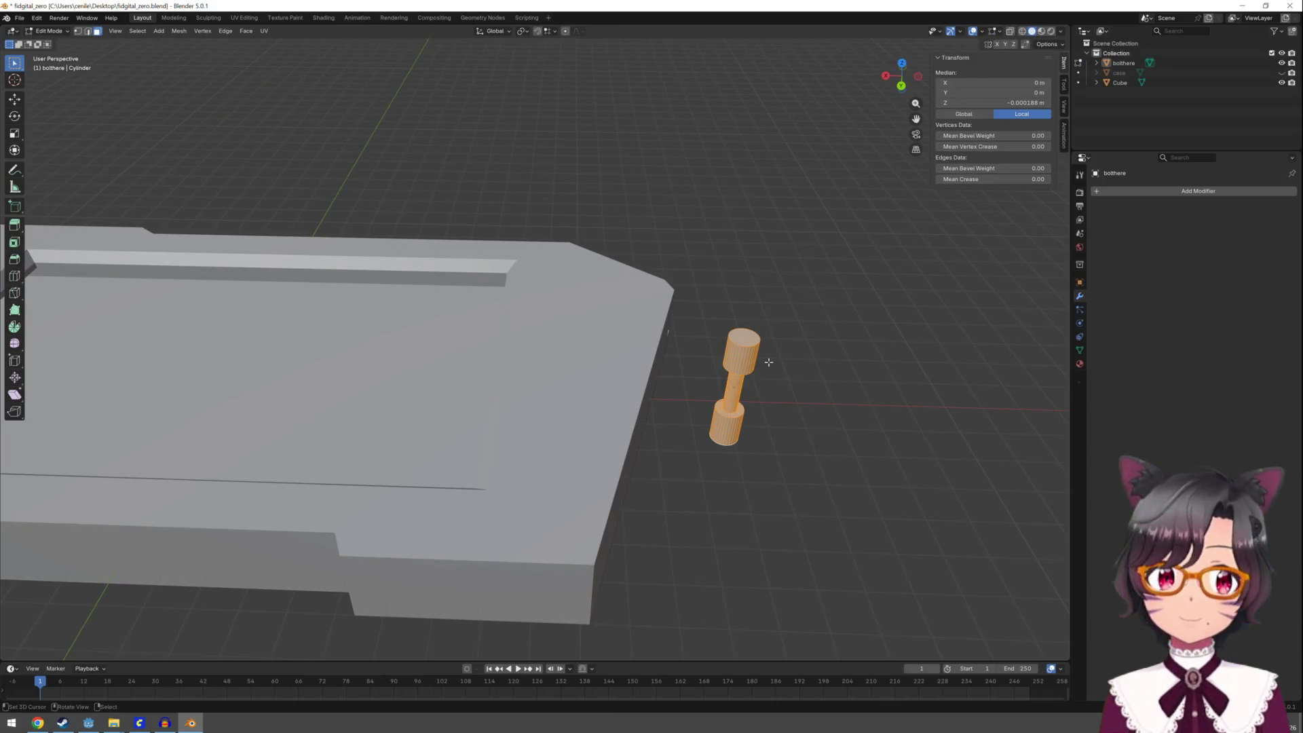
{"action": "key", "text": "Tab"}
{"action": "left_click", "coordinate": [749, 360]}
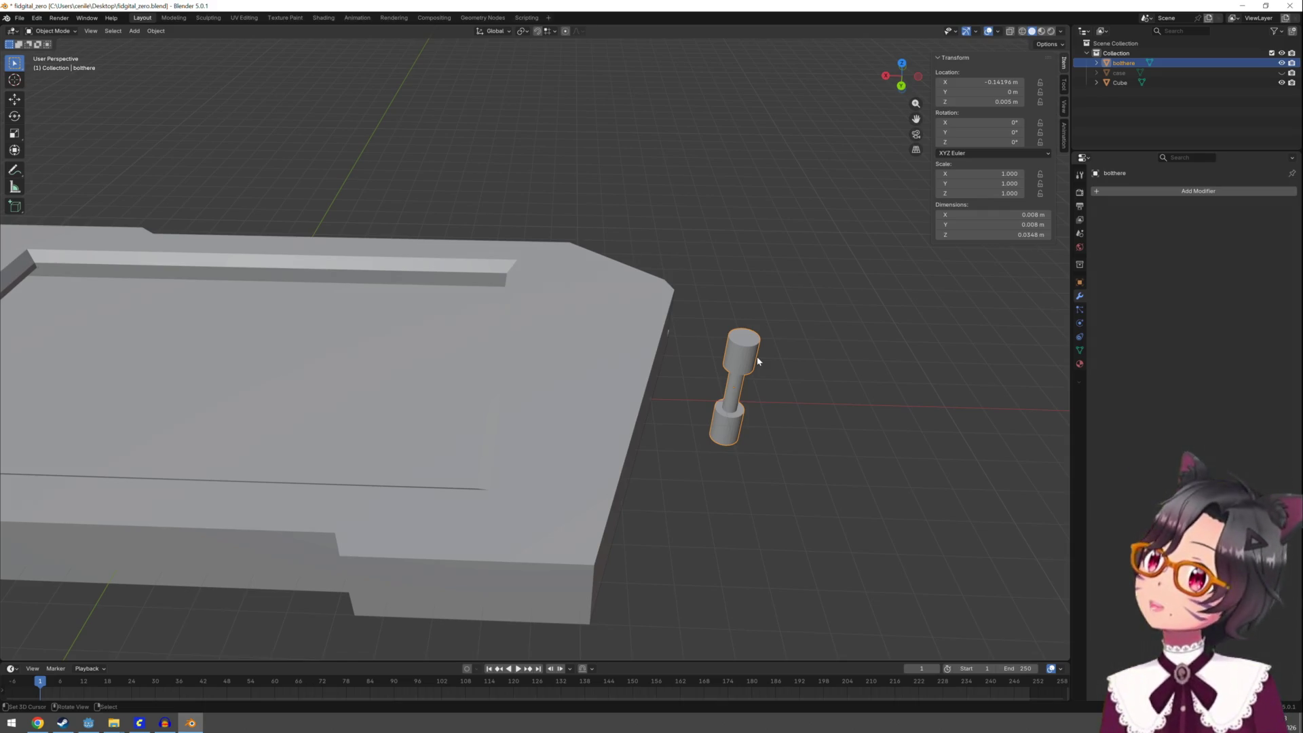
Move the bolt along X toward the case corner, to about X -0.11403 m
{"action": "key", "text": "g"}
{"action": "key", "text": "y"}
{"action": "key", "text": "x"}
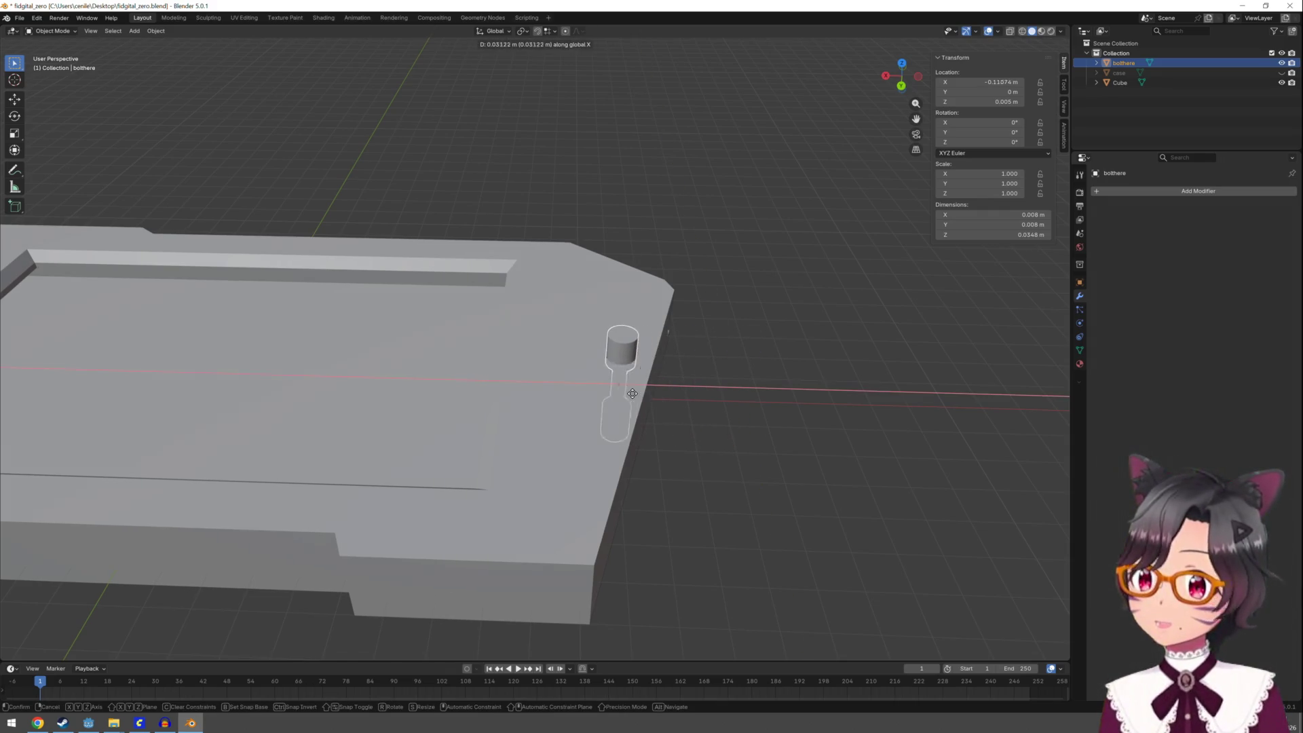
{"action": "left_click", "coordinate": [645, 388]}
{"action": "mouse_move", "coordinate": [645, 388]}
{"action": "middle_mouse_down"}
{"action": "mouse_move", "coordinate": [662, 372]}
{"action": "mouse_move", "coordinate": [665, 413]}
{"action": "mouse_move", "coordinate": [645, 401]}
{"action": "mouse_move", "coordinate": [433, 402]}
{"action": "mouse_move", "coordinate": [340, 301]}
{"action": "mouse_move", "coordinate": [312, 326]}
{"action": "mouse_move", "coordinate": [332, 311]}
{"action": "middle_mouse_up"}
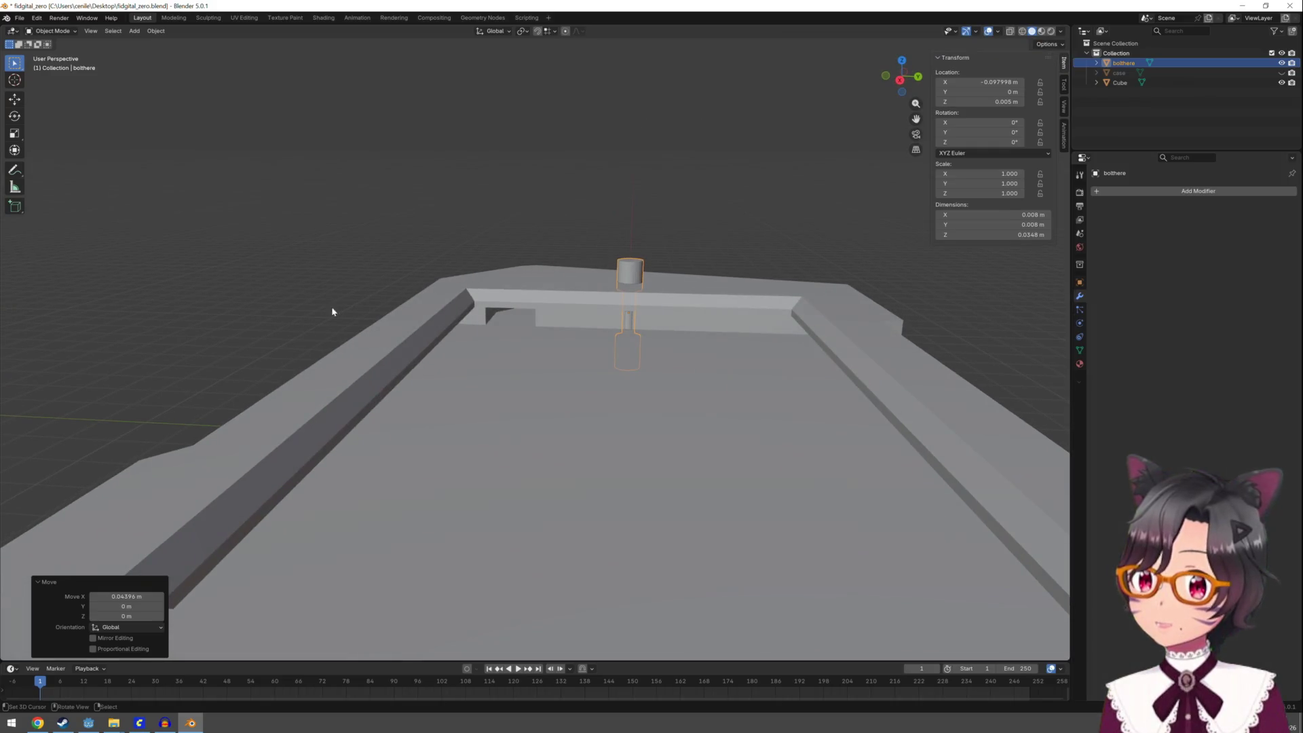
{"action": "middle_click_drag", "start_coordinate": [696, 298], "coordinate": [597, 380]}
{"action": "key", "text": "g"}
{"action": "key", "text": "x"}
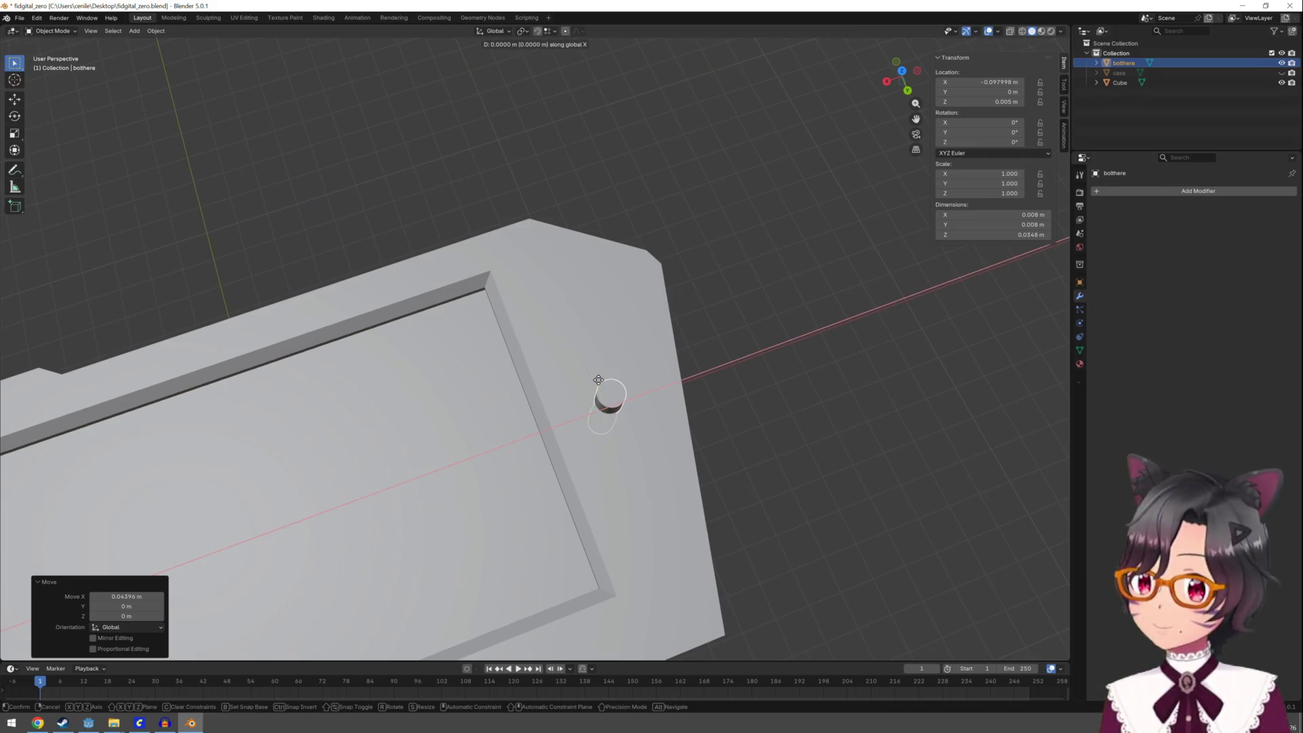
{"action": "left_click", "coordinate": [654, 372]}
{"action": "scroll", "coordinate": [801, 346], "scroll_direction": "down", "scroll_amount": 5}
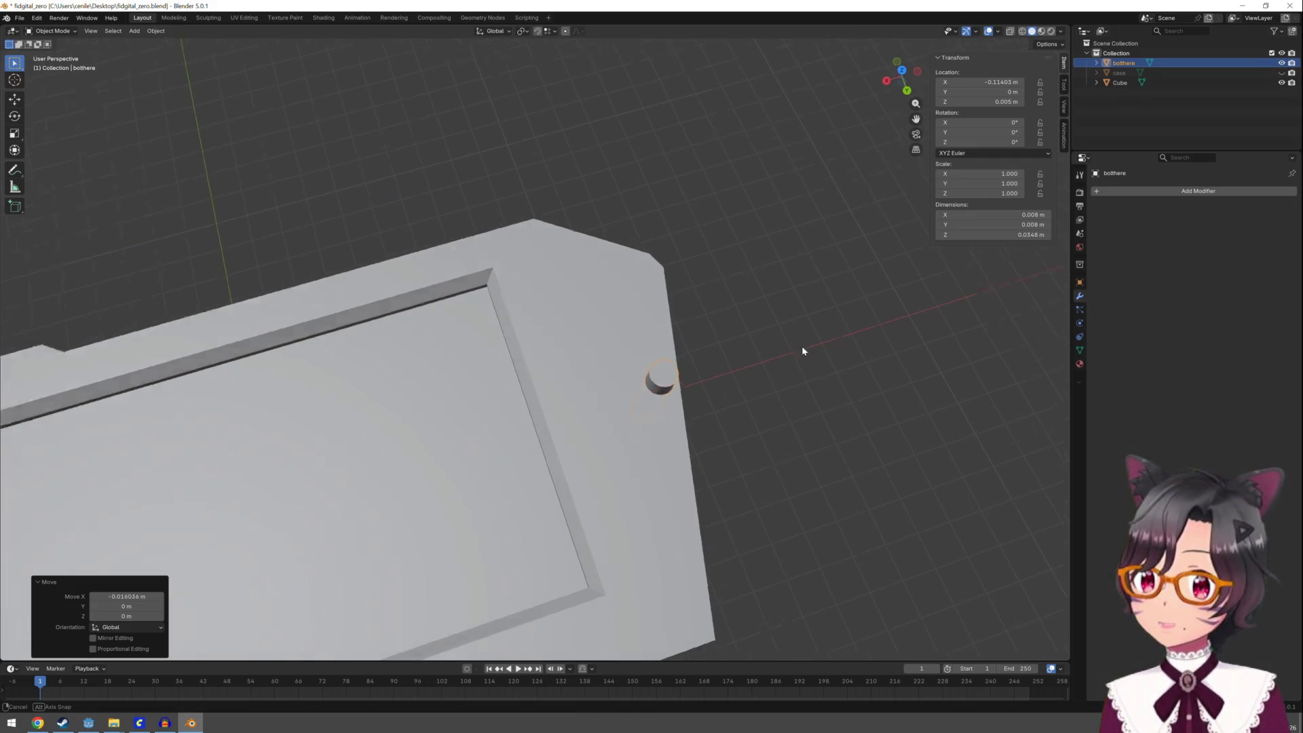
{"action": "mouse_move", "coordinate": [801, 346]}
{"action": "middle_mouse_down"}
{"action": "mouse_move", "coordinate": [672, 323]}
{"action": "mouse_move", "coordinate": [674, 310]}
{"action": "middle_mouse_up"}
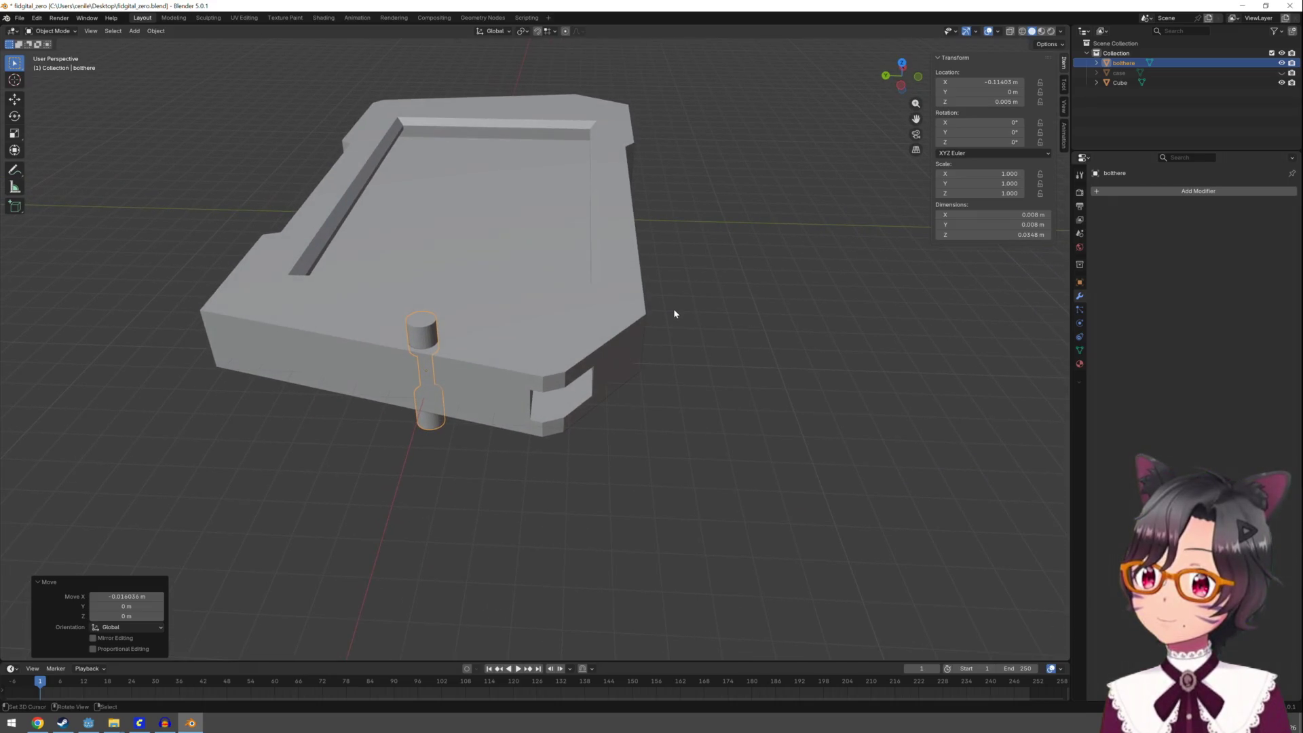
Move the bolt along Y to -0.02011 m so it sits in the case's side wall
{"action": "key", "text": "g"}
{"action": "key", "text": "x"}
{"action": "key", "text": "y"}
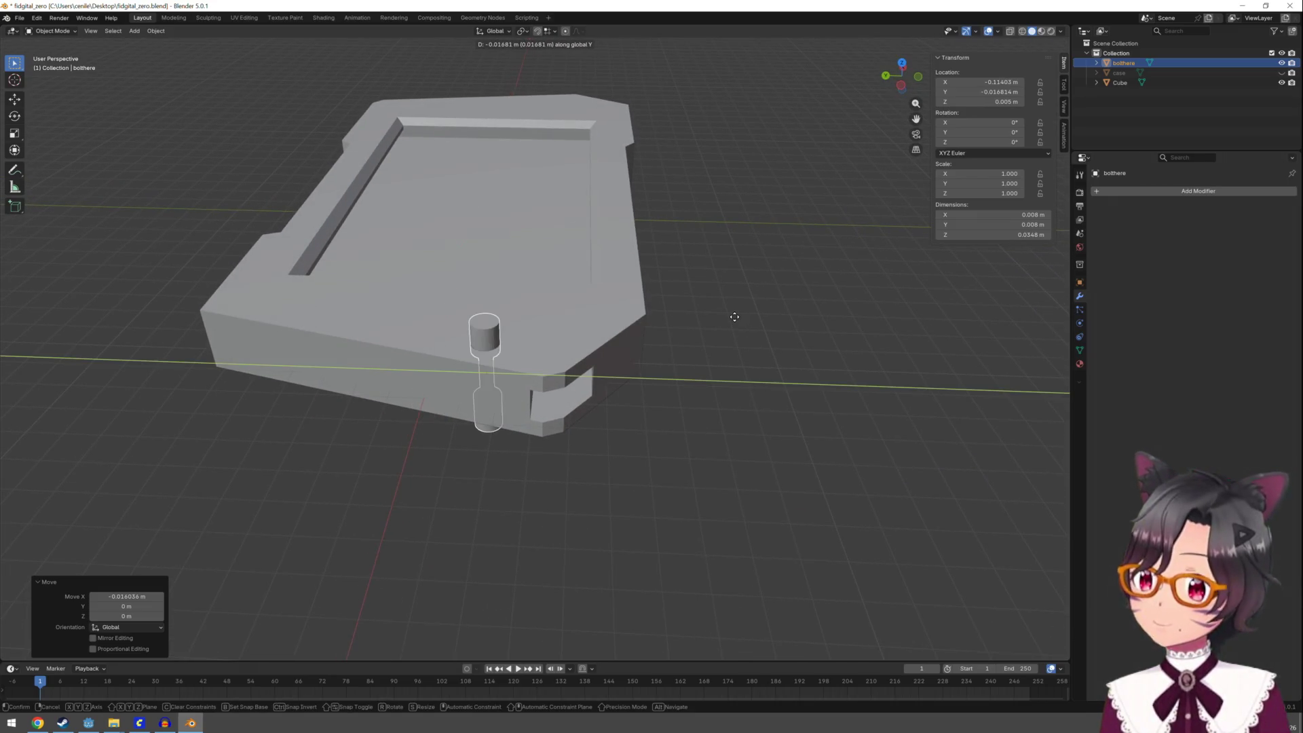
{"action": "left_click", "coordinate": [747, 321]}
{"action": "mouse_move", "coordinate": [747, 321]}
{"action": "middle_mouse_down"}
{"action": "mouse_move", "coordinate": [704, 334]}
{"action": "mouse_move", "coordinate": [491, 295]}
{"action": "mouse_move", "coordinate": [450, 364]}
{"action": "mouse_move", "coordinate": [360, 392]}
{"action": "middle_mouse_up"}
{"action": "scroll", "coordinate": [491, 295], "scroll_direction": "down", "scroll_amount": 5}
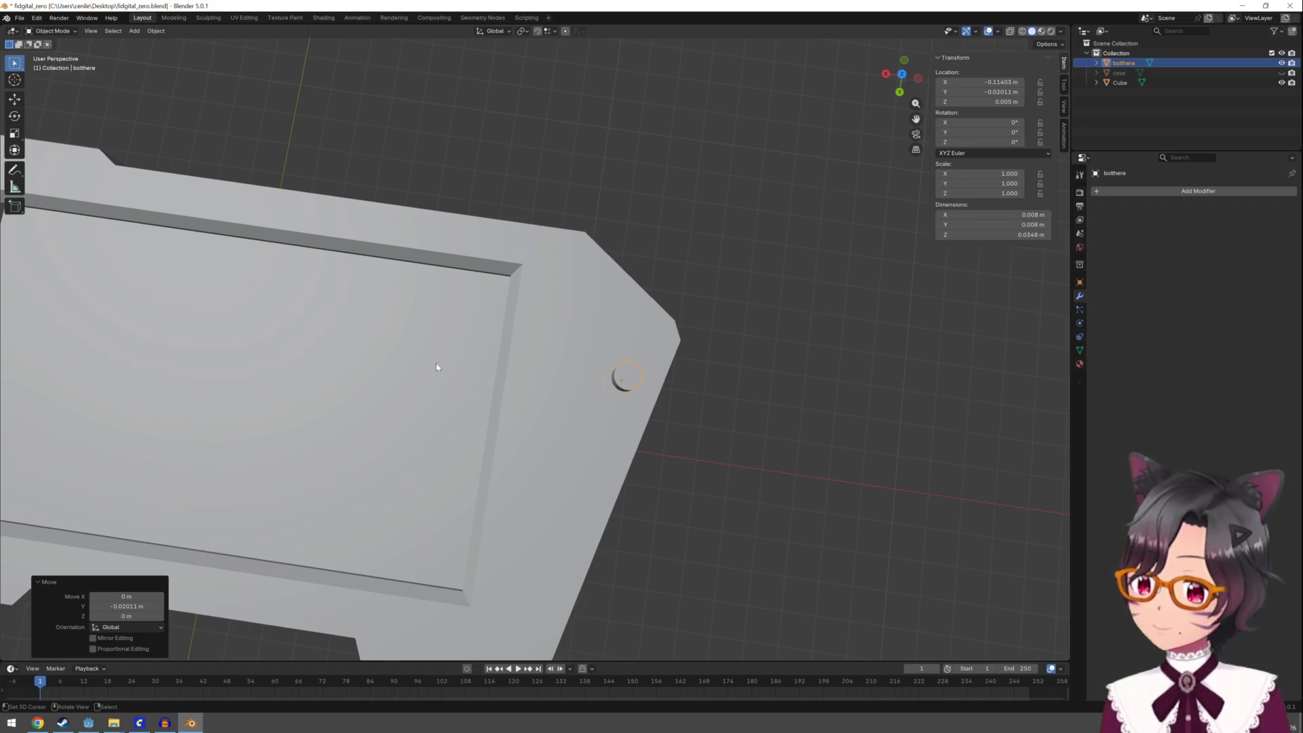
{"action": "scroll", "coordinate": [559, 353], "scroll_direction": "down", "scroll_amount": 2}
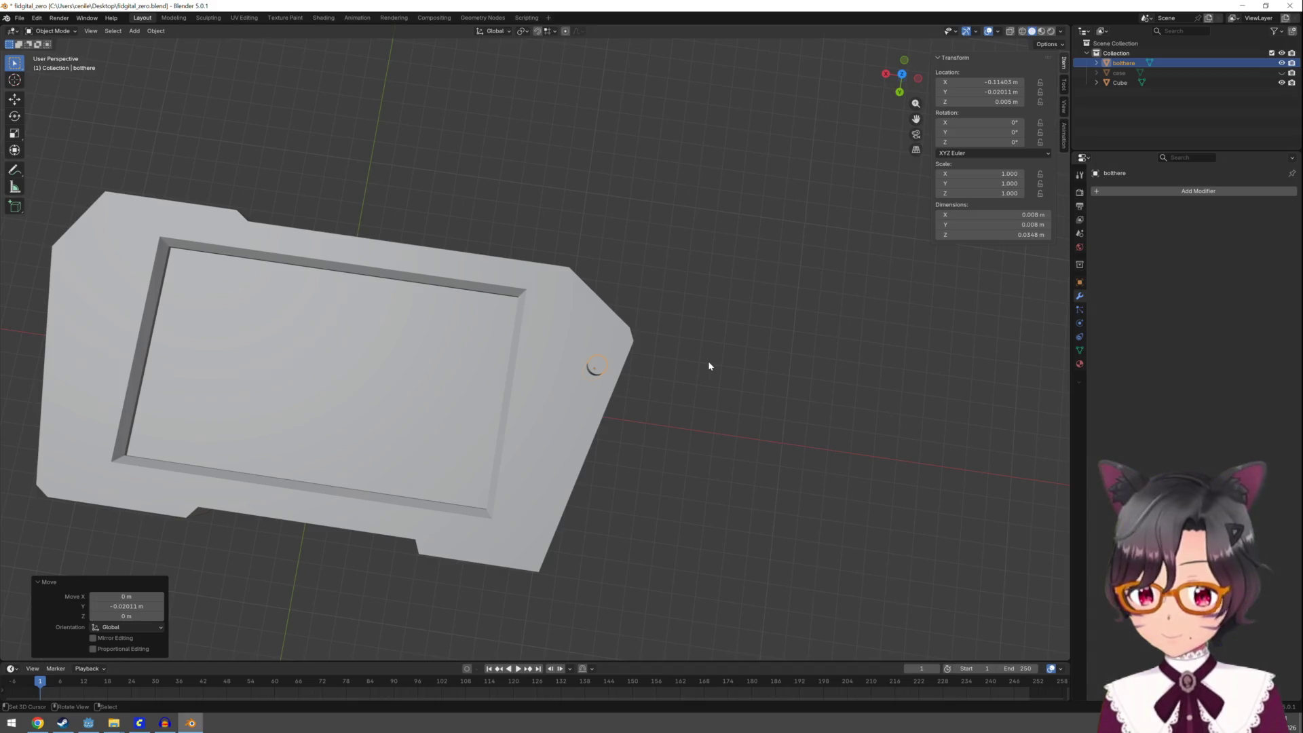
Switch to the top orthographic view of the case
{"action": "key", "text": "KP_7"}
{"action": "scroll", "coordinate": [709, 361], "scroll_direction": "up", "scroll_amount": 1}
{"action": "scroll", "coordinate": [708, 366], "scroll_direction": "down", "scroll_amount": 2}
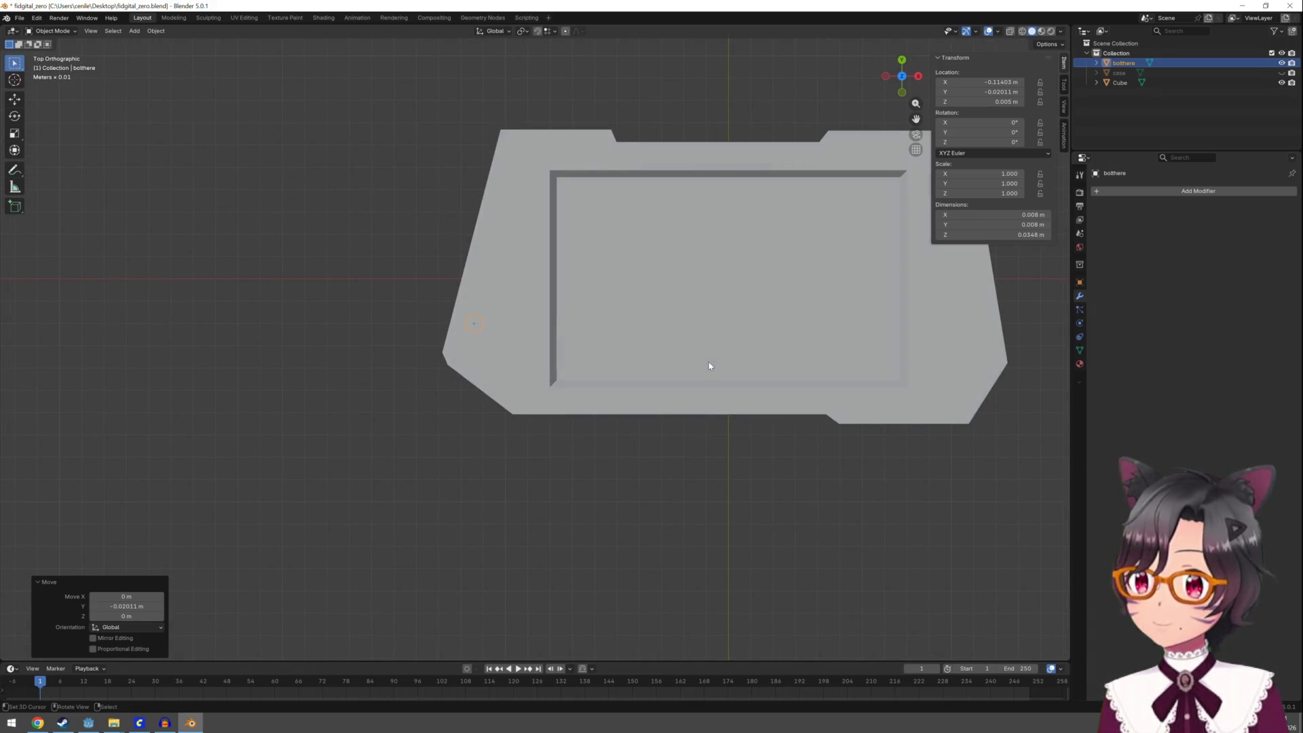
{"action": "key", "text": "KP_1"}
{"action": "key", "text": "KP_7"}
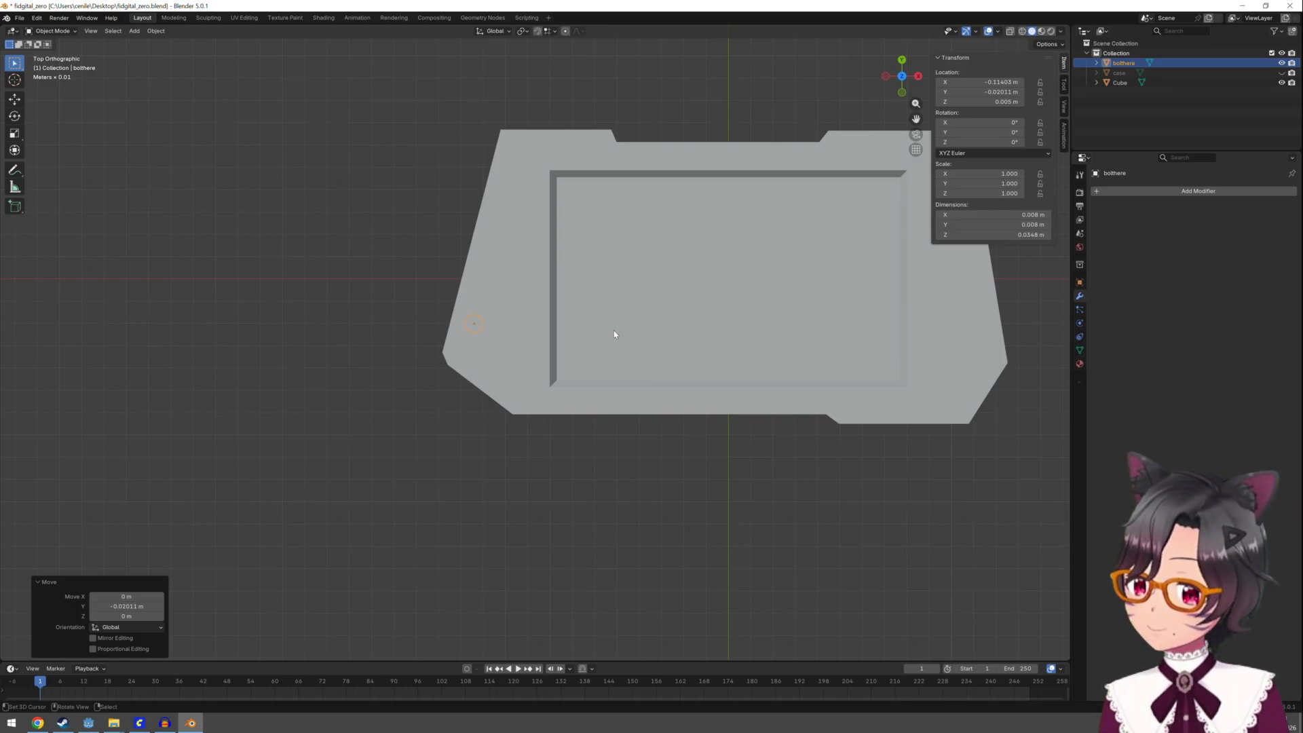
Move the bolt to the case's lower-left corner, around X -0.093168 m, Y -0.051 m
{"action": "key", "text": "g"}
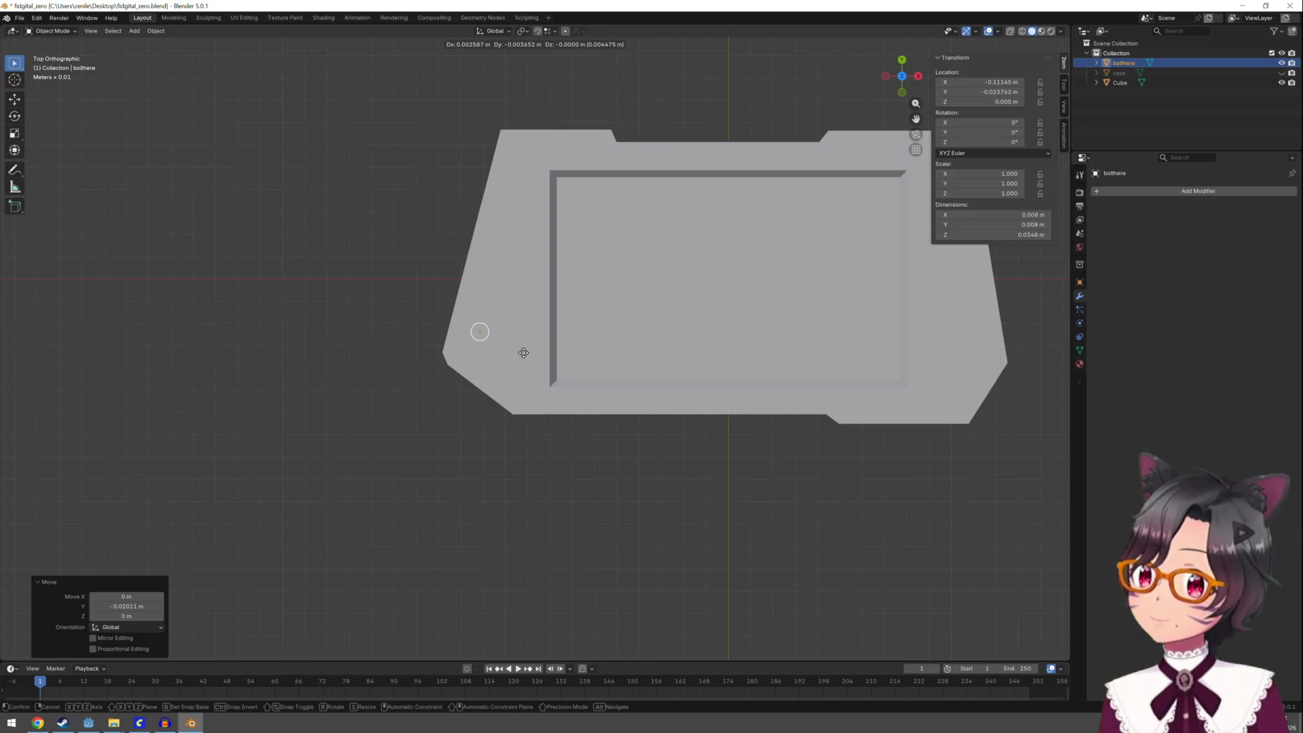
{"action": "left_click", "coordinate": [522, 353]}
{"action": "key", "text": "g"}
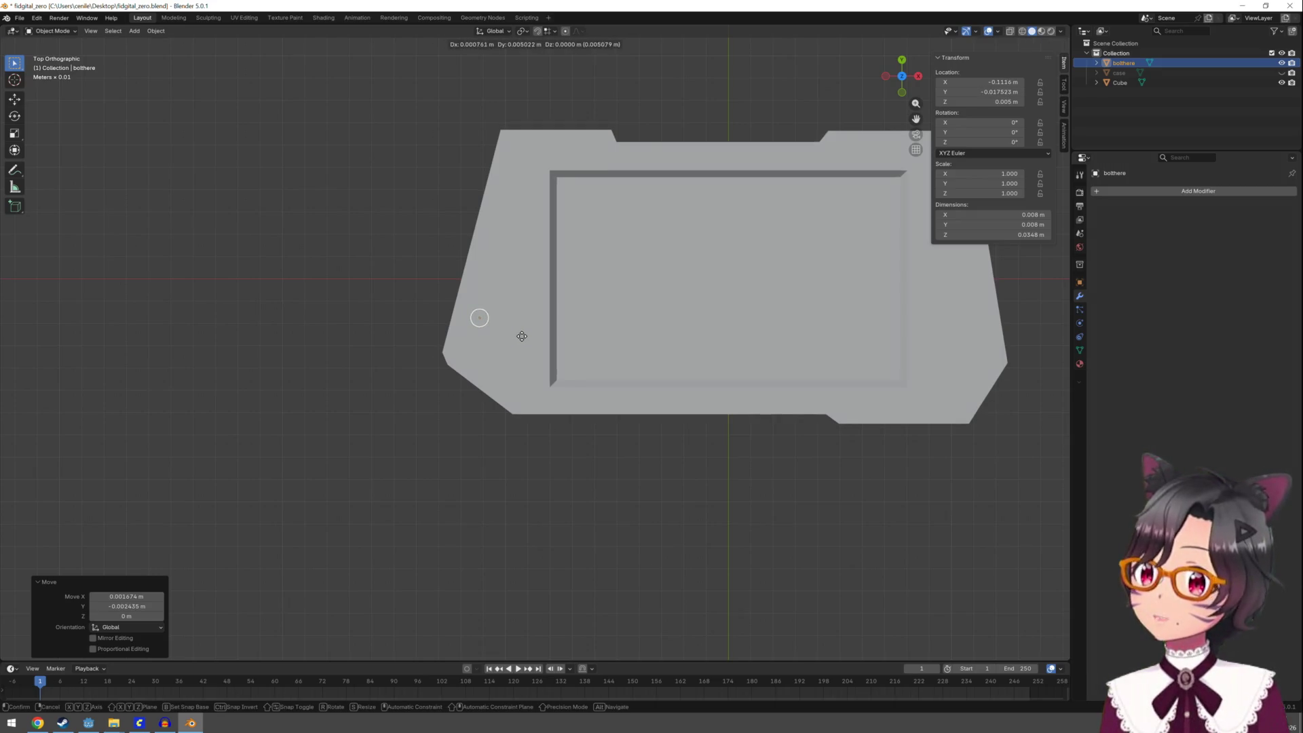
{"action": "left_click", "coordinate": [561, 416]}
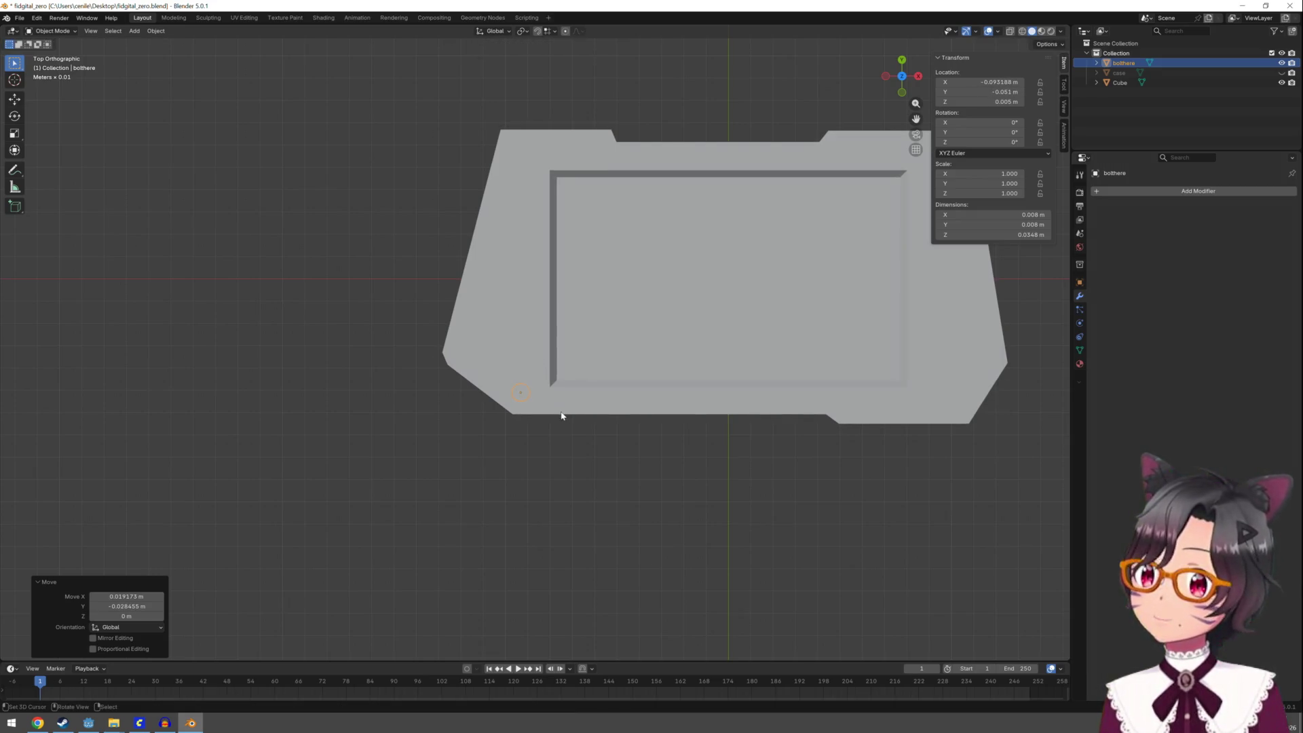
{"action": "mouse_move", "coordinate": [677, 392]}
{"action": "middle_mouse_down"}
{"action": "mouse_move", "coordinate": [584, 352]}
{"action": "mouse_move", "coordinate": [541, 302]}
{"action": "mouse_move", "coordinate": [503, 299]}
{"action": "mouse_move", "coordinate": [504, 321]}
{"action": "mouse_move", "coordinate": [454, 378]}
{"action": "mouse_move", "coordinate": [642, 305]}
{"action": "mouse_move", "coordinate": [678, 239]}
{"action": "mouse_move", "coordinate": [662, 252]}
{"action": "middle_mouse_up"}
{"action": "key", "text": "g"}
{"action": "left_click", "coordinate": [593, 329]}
Undo the last nudge, move the bolt along X to -0.10021 m, and lock its Z location
{"action": "key", "text": "ctrl+z"}
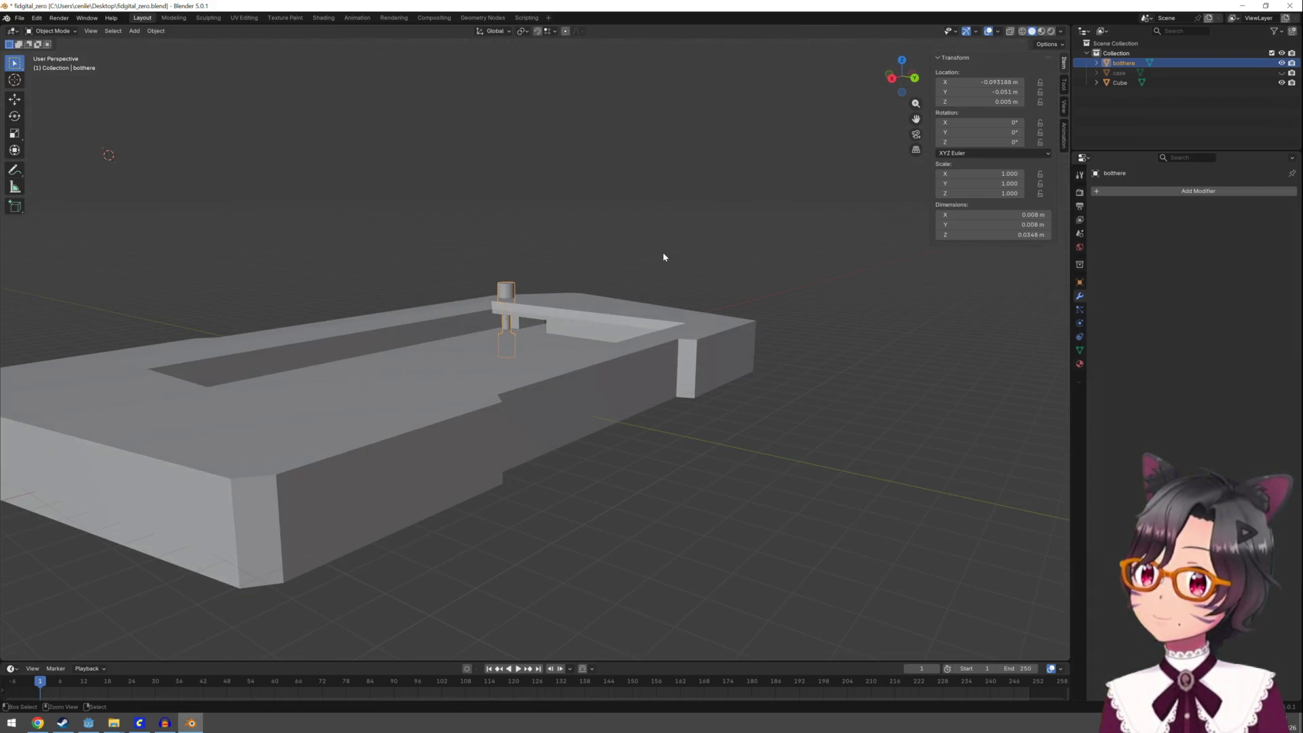
{"action": "key", "text": "g"}
{"action": "key", "text": "x"}
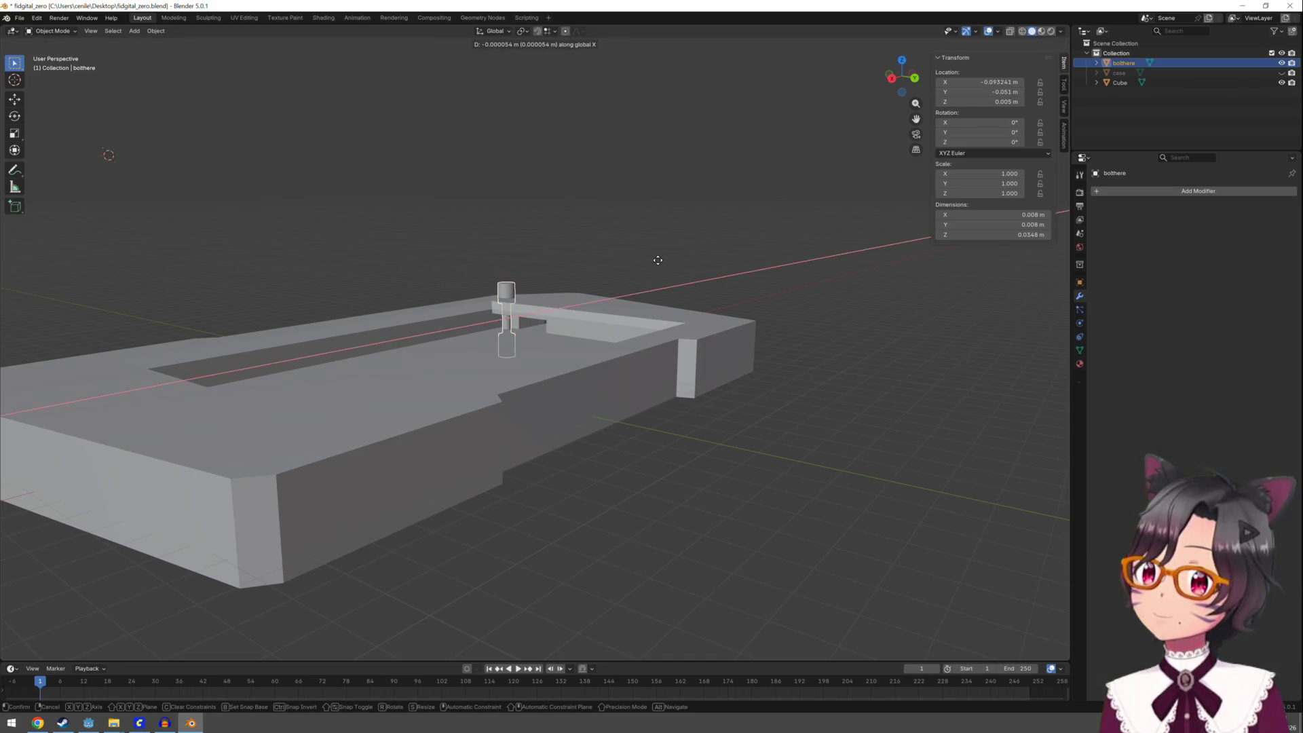
{"action": "left_click", "coordinate": [667, 261]}
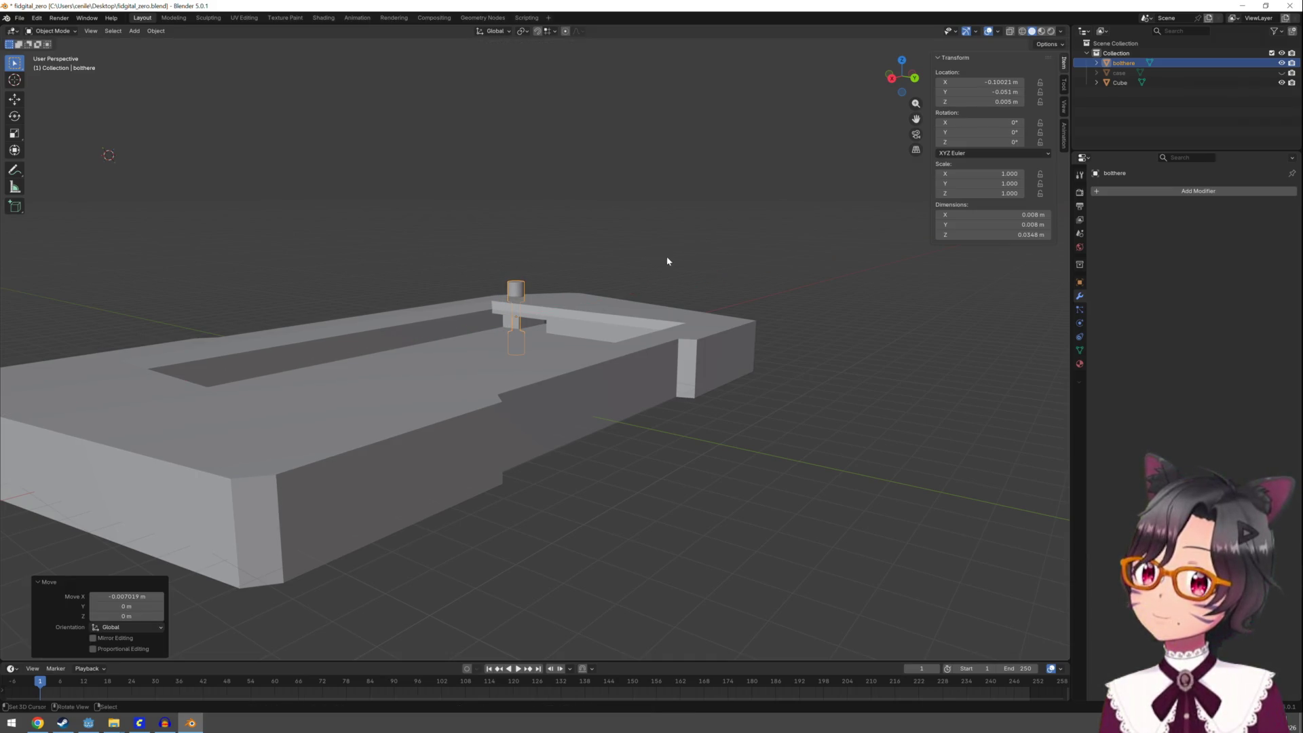
{"action": "left_click", "coordinate": [1040, 103]}
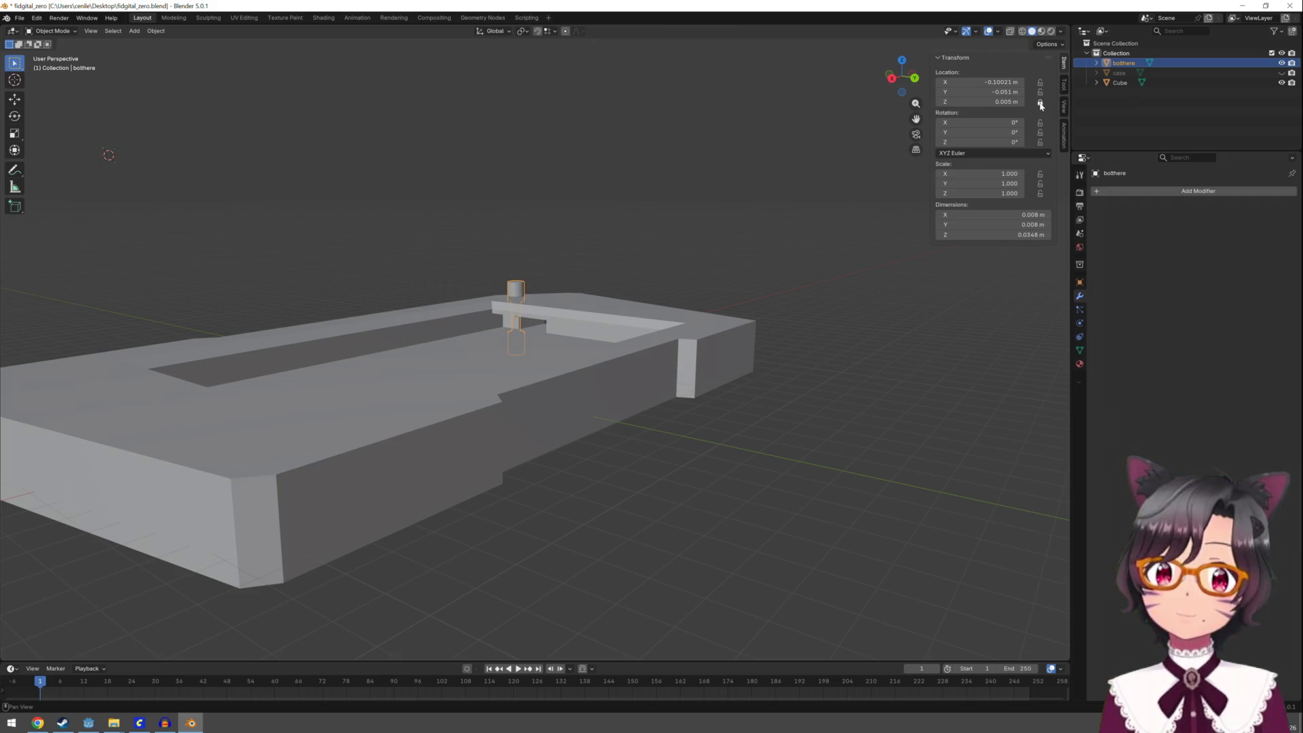
{"action": "mouse_move", "coordinate": [712, 204]}
{"action": "middle_mouse_down"}
{"action": "mouse_move", "coordinate": [612, 438]}
{"action": "mouse_move", "coordinate": [538, 376]}
{"action": "mouse_move", "coordinate": [527, 329]}
{"action": "mouse_move", "coordinate": [487, 344]}
{"action": "mouse_move", "coordinate": [700, 338]}
{"action": "mouse_move", "coordinate": [723, 431]}
{"action": "middle_mouse_up"}
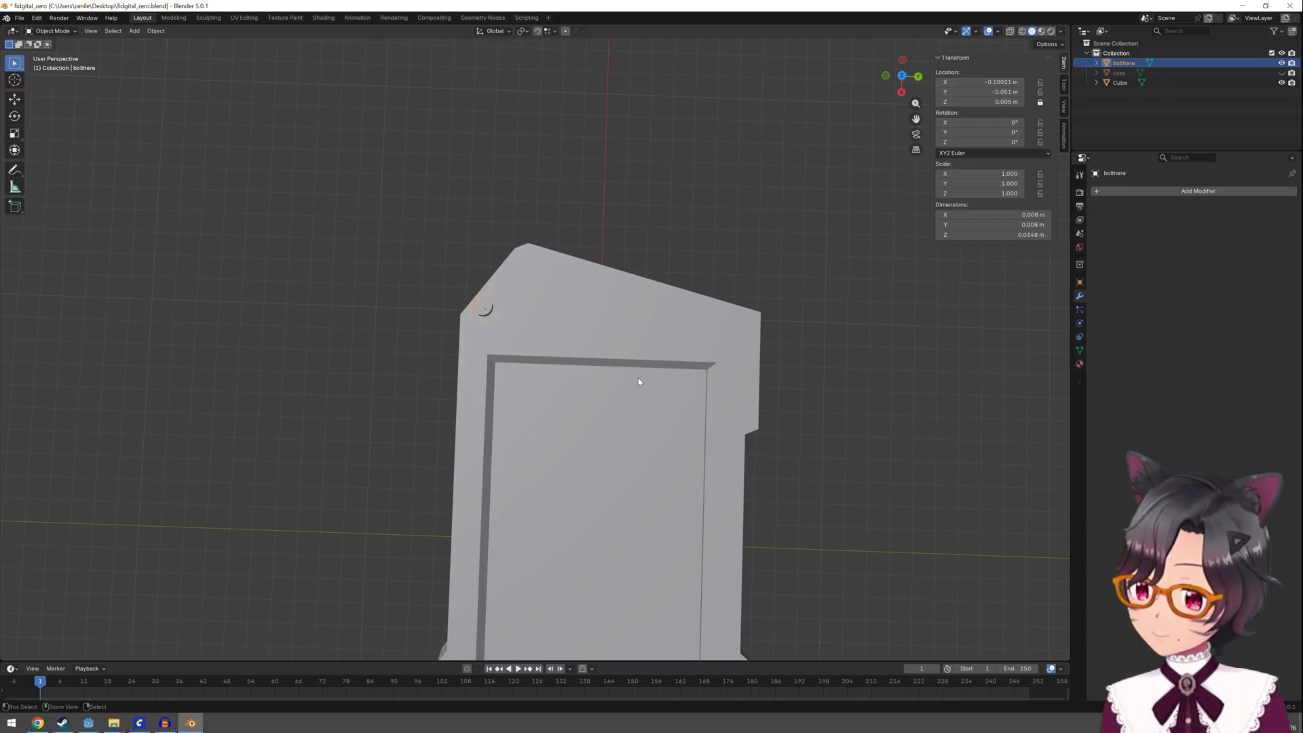
Duplicate the bolt and move the copy along Y to the opposite corner at Y 0.053163 m
{"action": "key", "text": "x"}
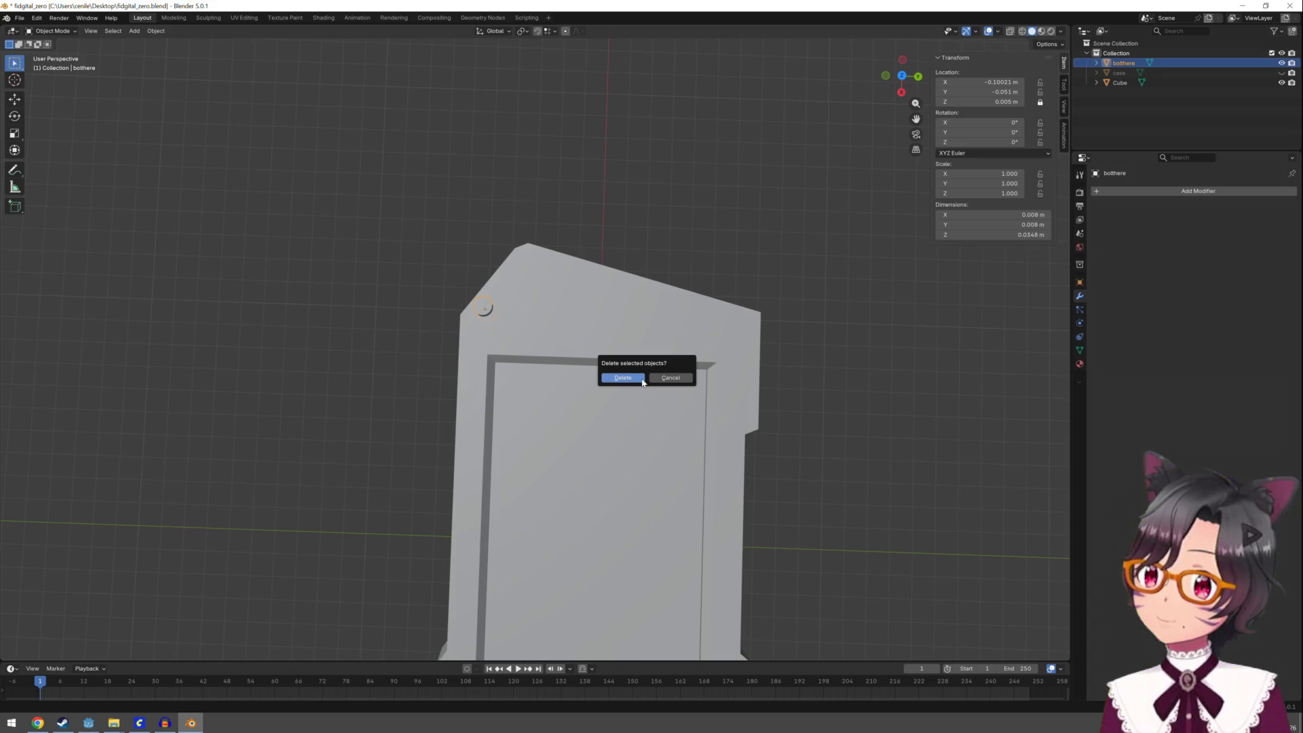
{"action": "key", "text": "Escape"}
{"action": "key", "text": "shift+d"}
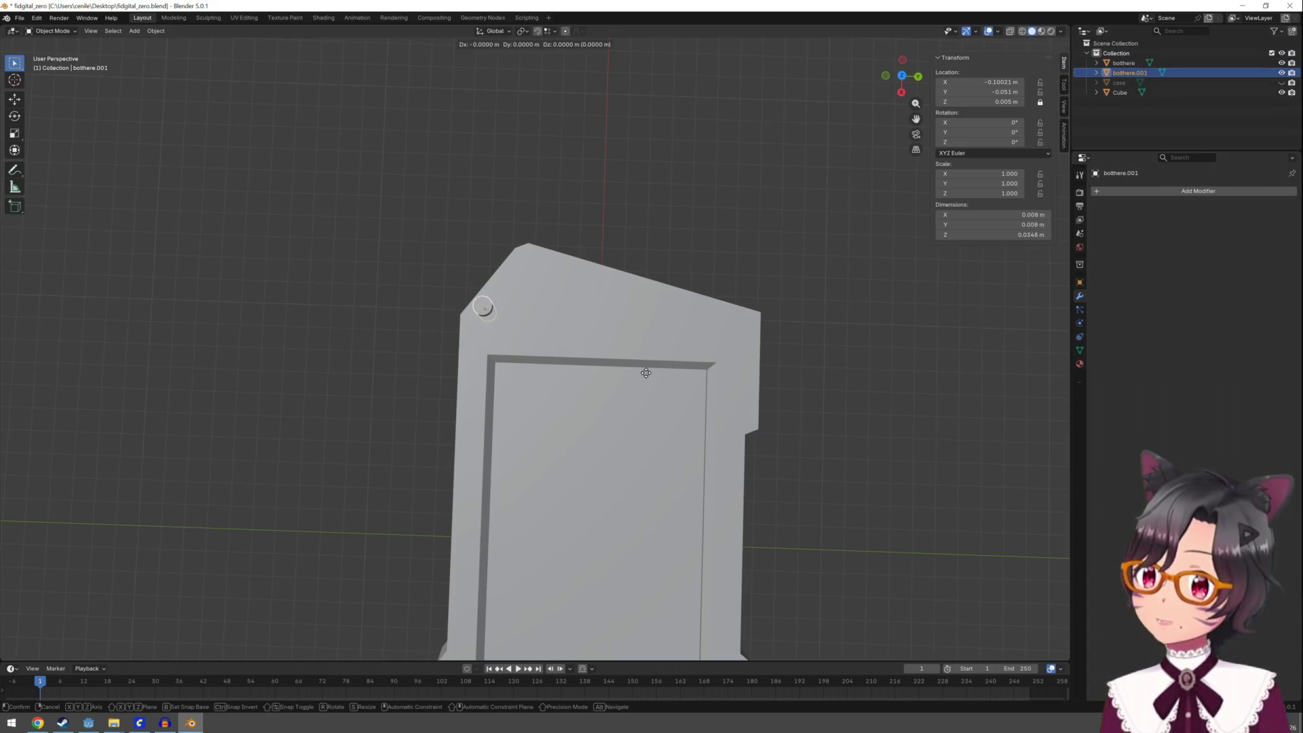
{"action": "key", "text": "x"}
{"action": "key", "text": "y"}
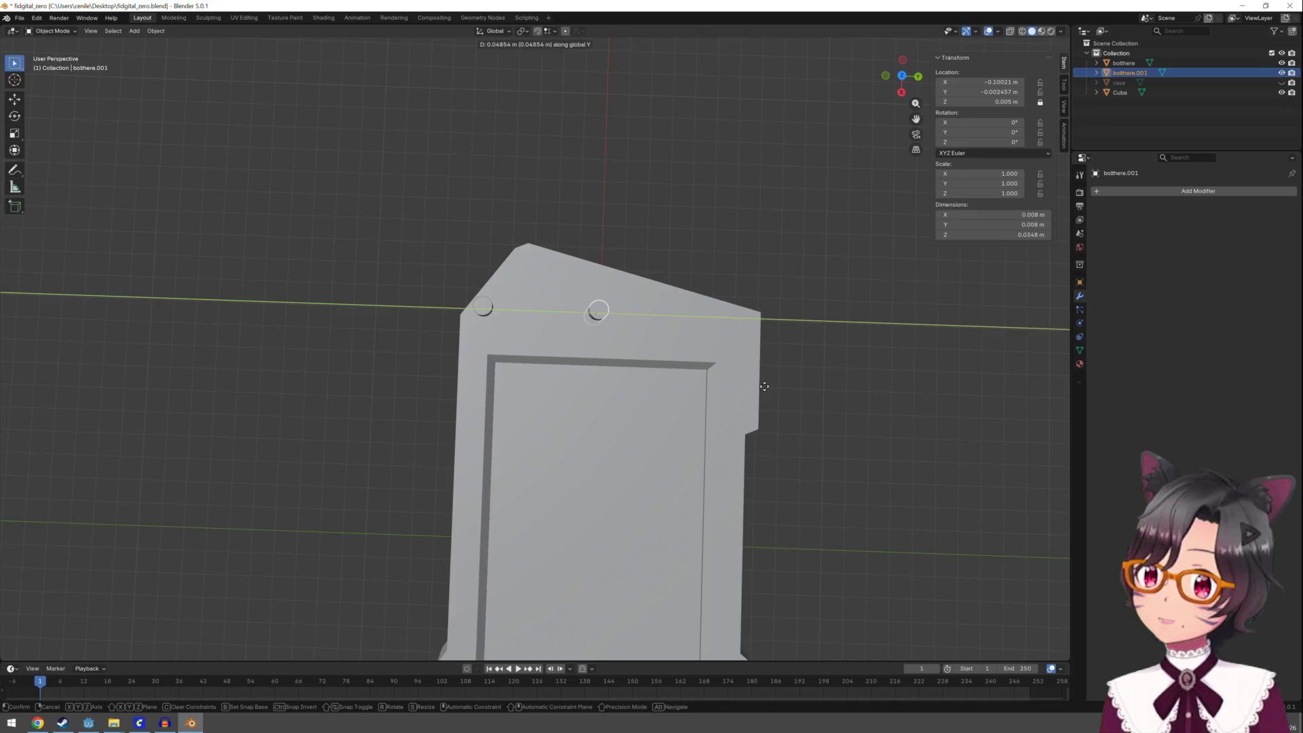
{"action": "left_click", "coordinate": [884, 399]}
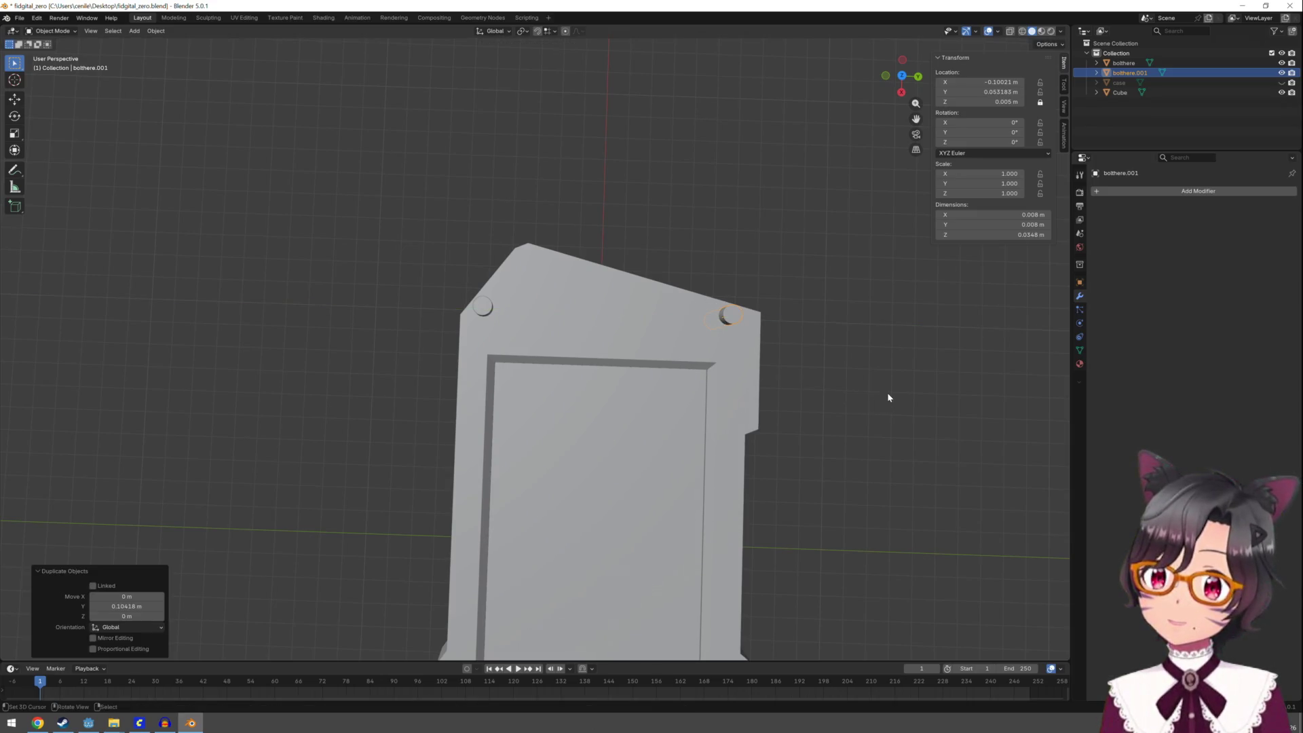
{"action": "mouse_move", "coordinate": [886, 392]}
{"action": "middle_mouse_down"}
{"action": "mouse_move", "coordinate": [768, 344]}
{"action": "mouse_move", "coordinate": [698, 294]}
{"action": "mouse_move", "coordinate": [669, 355]}
{"action": "mouse_move", "coordinate": [475, 300]}
{"action": "mouse_move", "coordinate": [446, 309]}
{"action": "mouse_move", "coordinate": [424, 340]}
{"action": "mouse_move", "coordinate": [414, 394]}
{"action": "mouse_move", "coordinate": [427, 370]}
{"action": "mouse_move", "coordinate": [378, 369]}
{"action": "mouse_move", "coordinate": [315, 399]}
{"action": "mouse_move", "coordinate": [322, 385]}
{"action": "middle_mouse_up"}
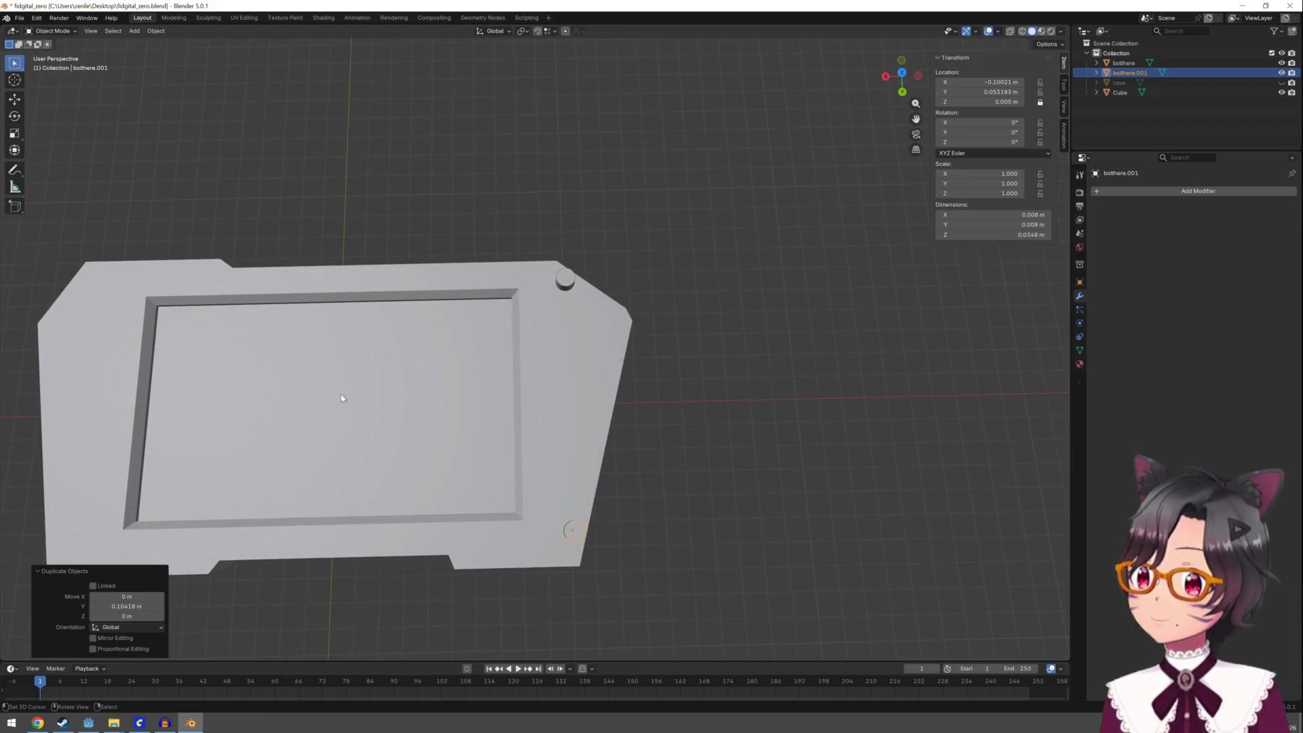
Undo two trial X-axis bolt copies, then select both right-side corner bolts together
{"action": "key", "text": "shift+d"}
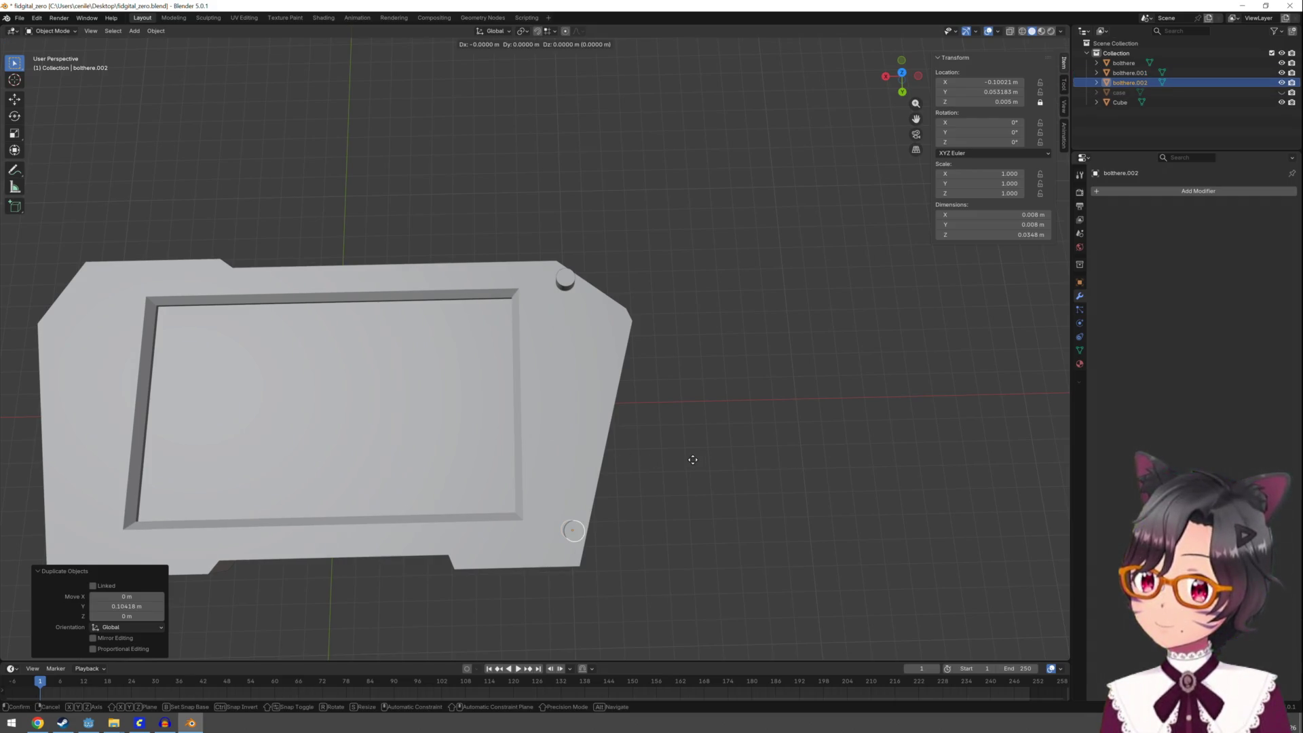
{"action": "key", "text": "x"}
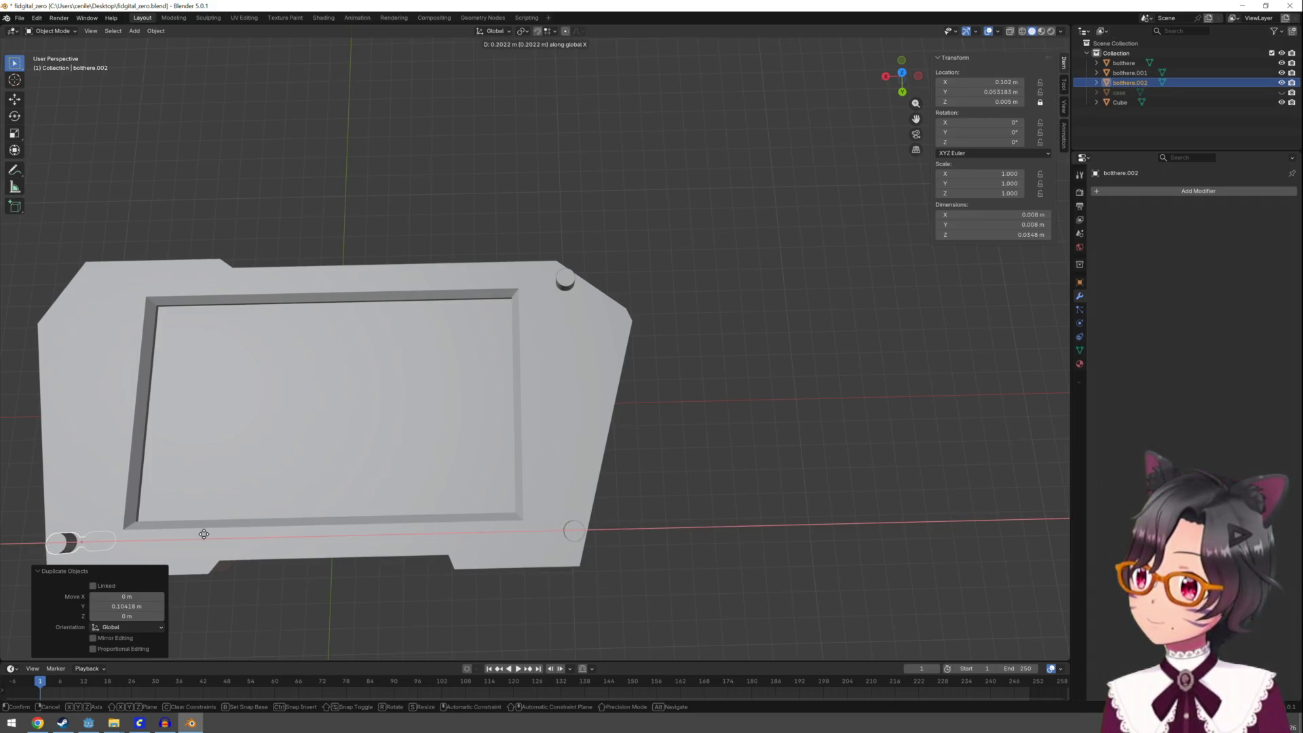
{"action": "left_click", "coordinate": [221, 541]}
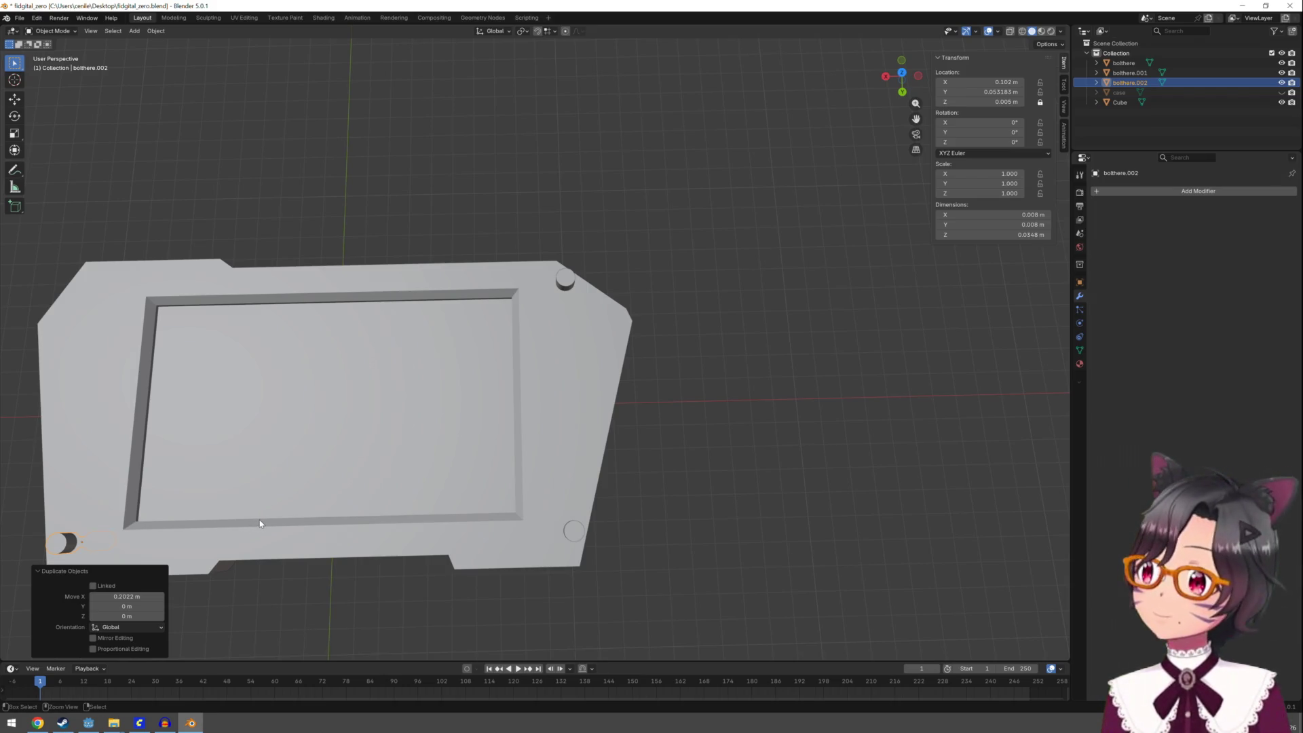
{"action": "key", "text": "ctrl+z"}
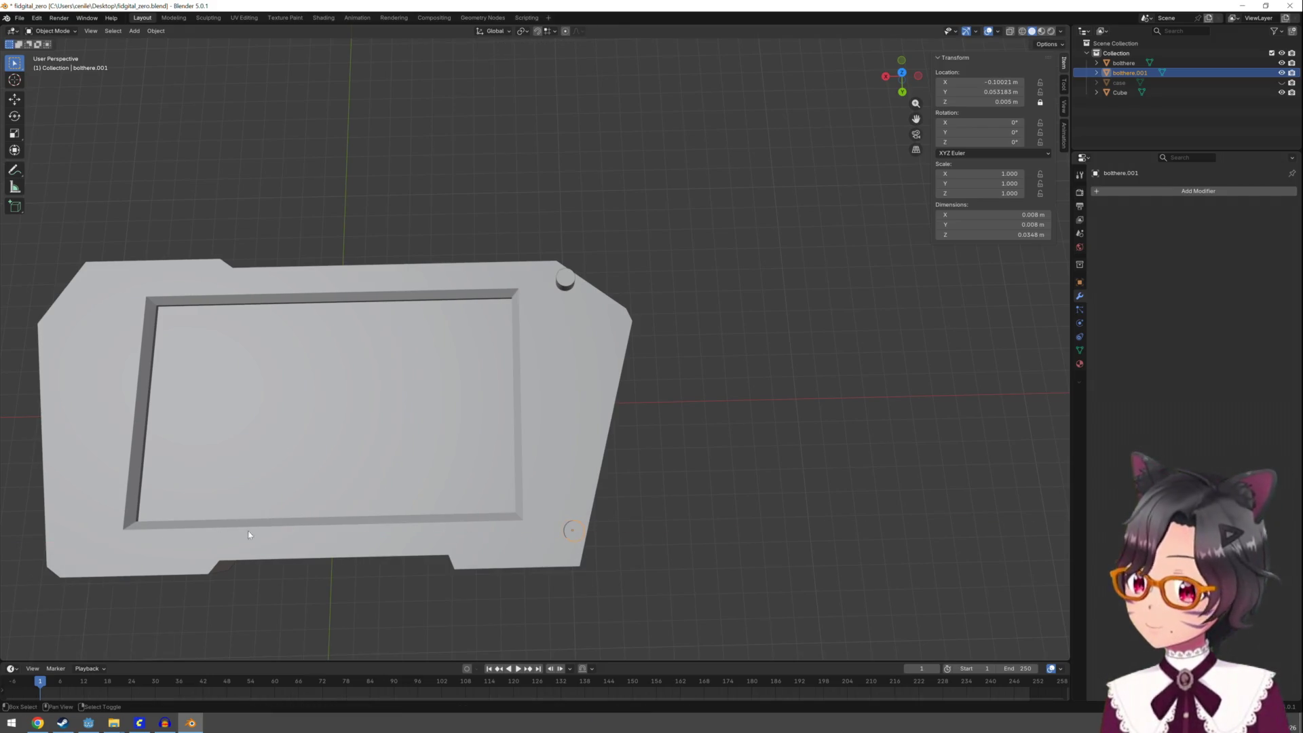
{"action": "key", "text": "shift+d"}
{"action": "key", "text": "x"}
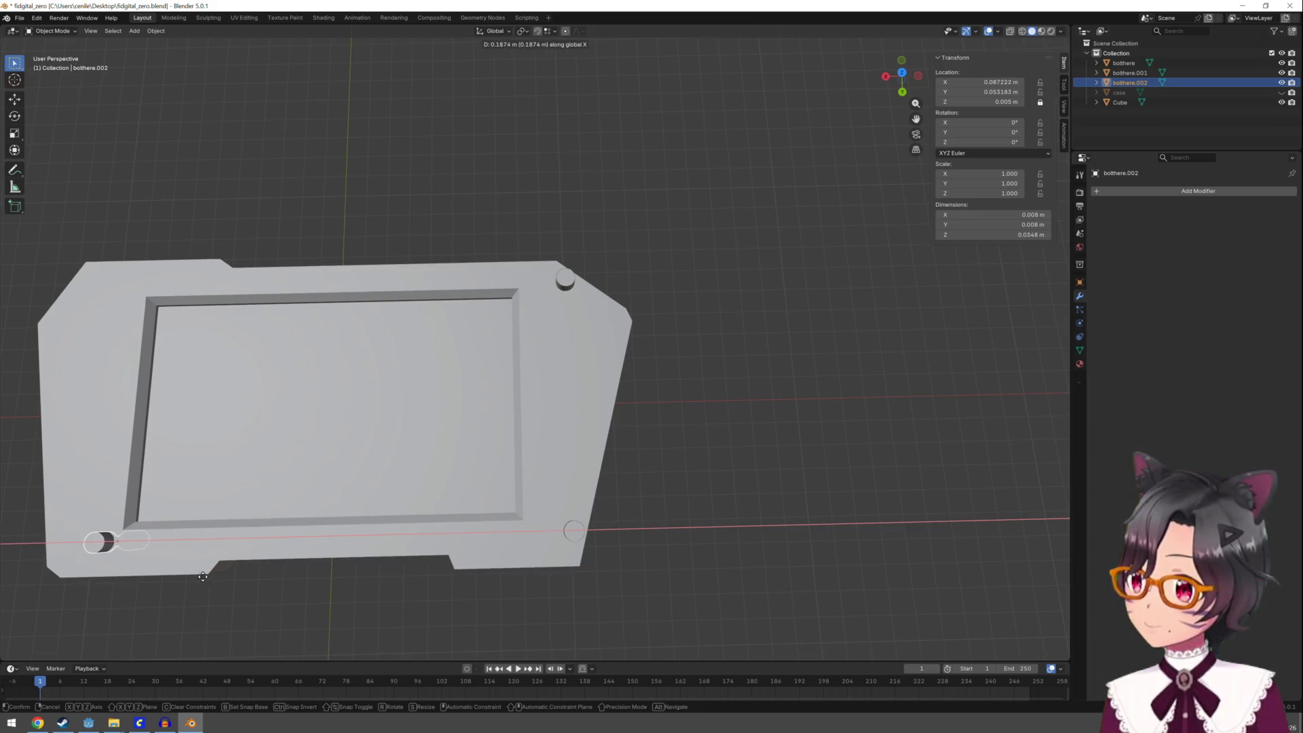
{"action": "left_click", "coordinate": [169, 586]}
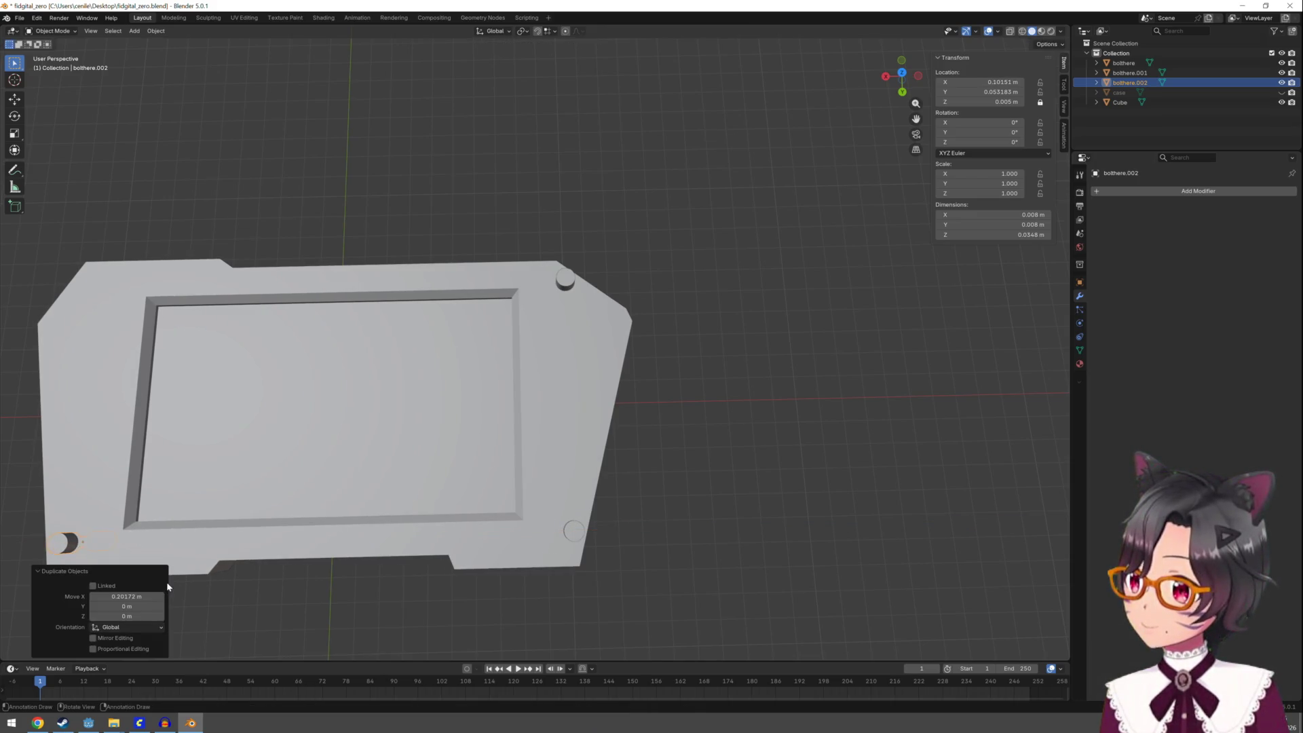
{"action": "middle_click_drag", "start_coordinate": [273, 518], "coordinate": [403, 425]}
{"action": "key", "text": "ctrl+z"}
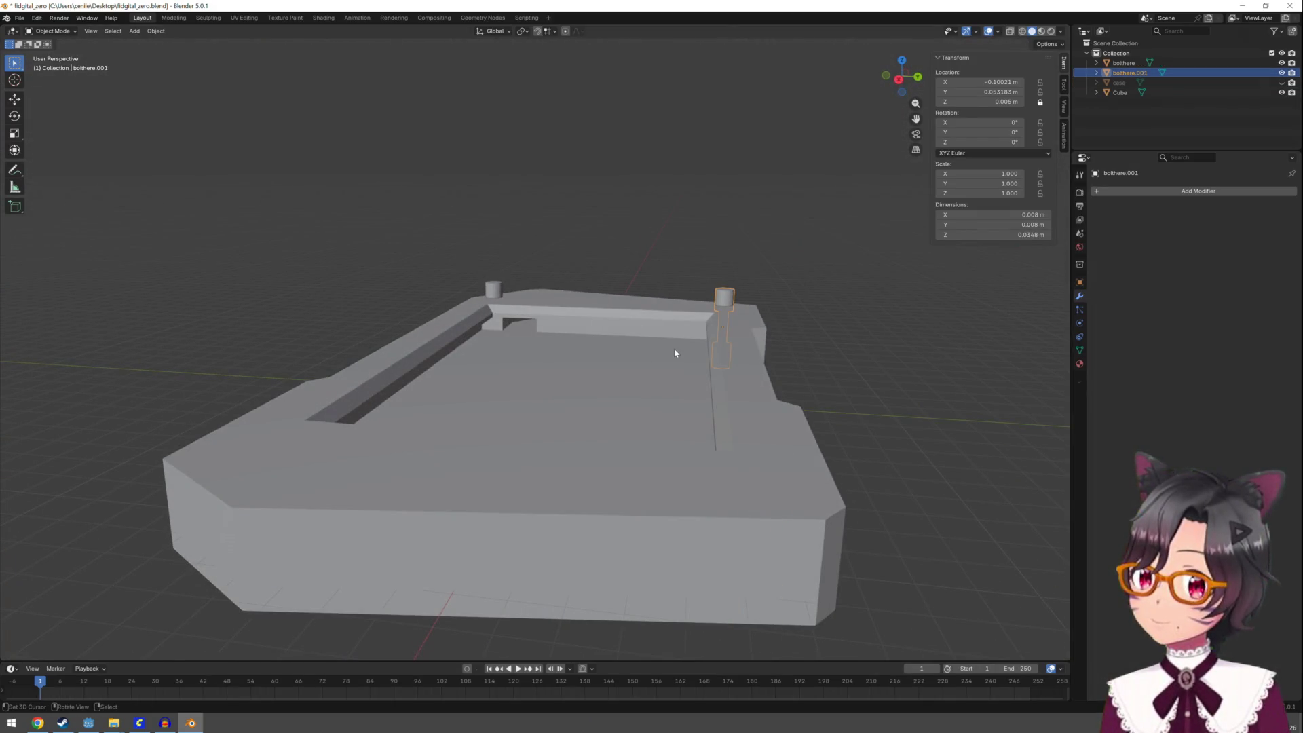
{"action": "left_click", "coordinate": [499, 288], "text": "shift"}
{"action": "mouse_move", "coordinate": [780, 215]}
{"action": "middle_mouse_down"}
{"action": "mouse_move", "coordinate": [795, 218]}
{"action": "mouse_move", "coordinate": [664, 288]}
{"action": "mouse_move", "coordinate": [701, 308]}
{"action": "mouse_move", "coordinate": [714, 292]}
{"action": "middle_mouse_up"}
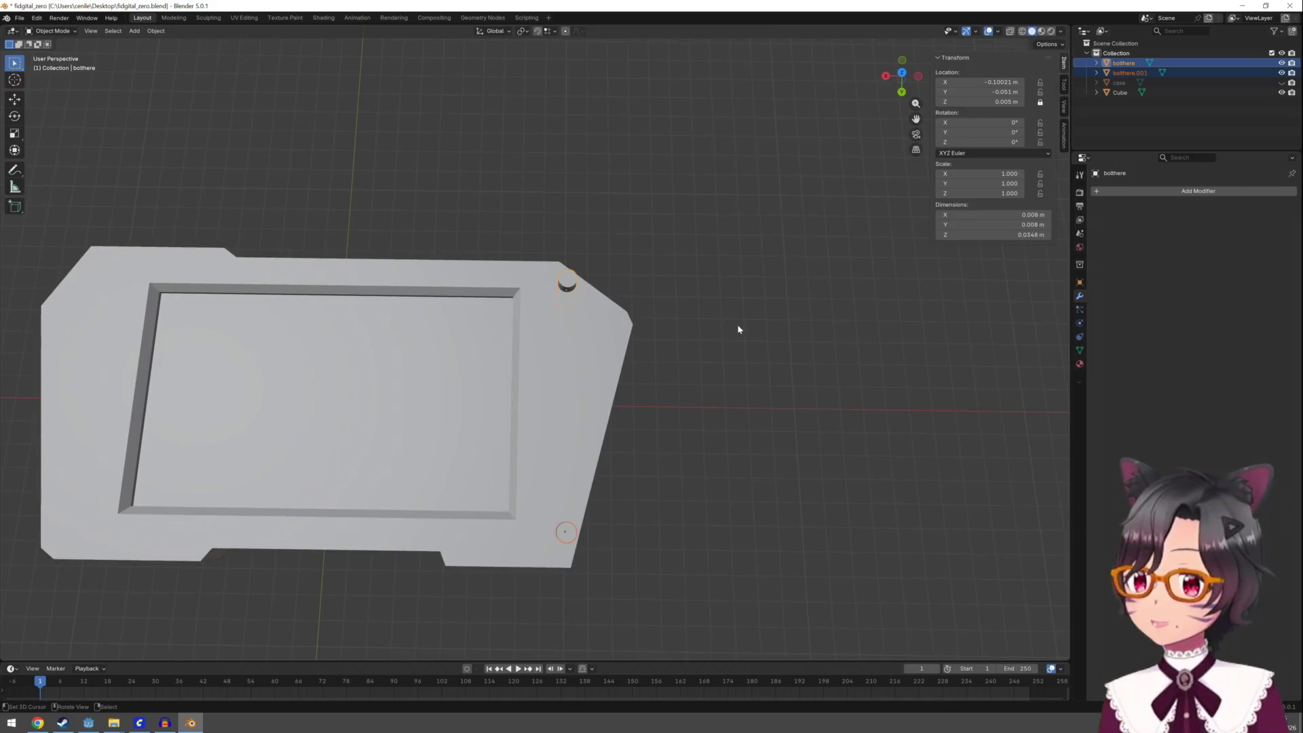
Duplicate both right-side bolts and shift the copies along X into the left corner holes
{"action": "key", "text": "shift+d"}
{"action": "key", "text": "x"}
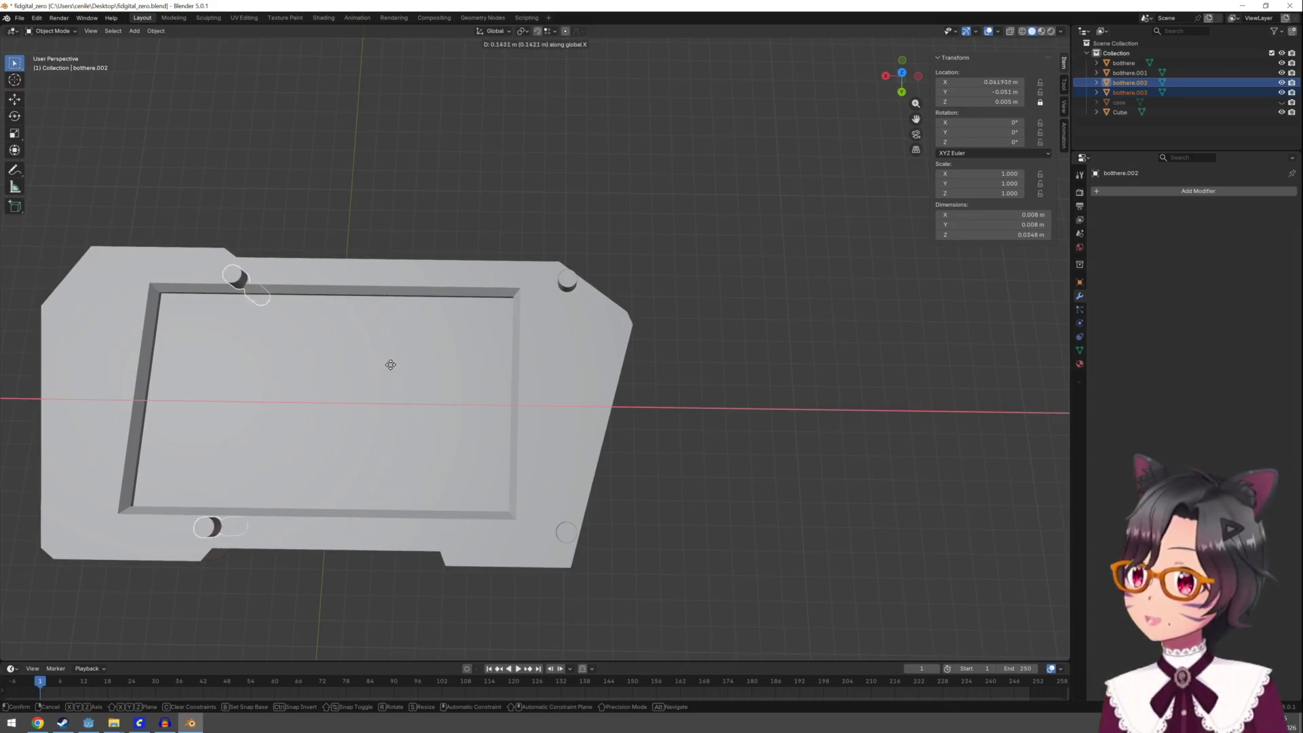
{"action": "left_click", "coordinate": [268, 370]}
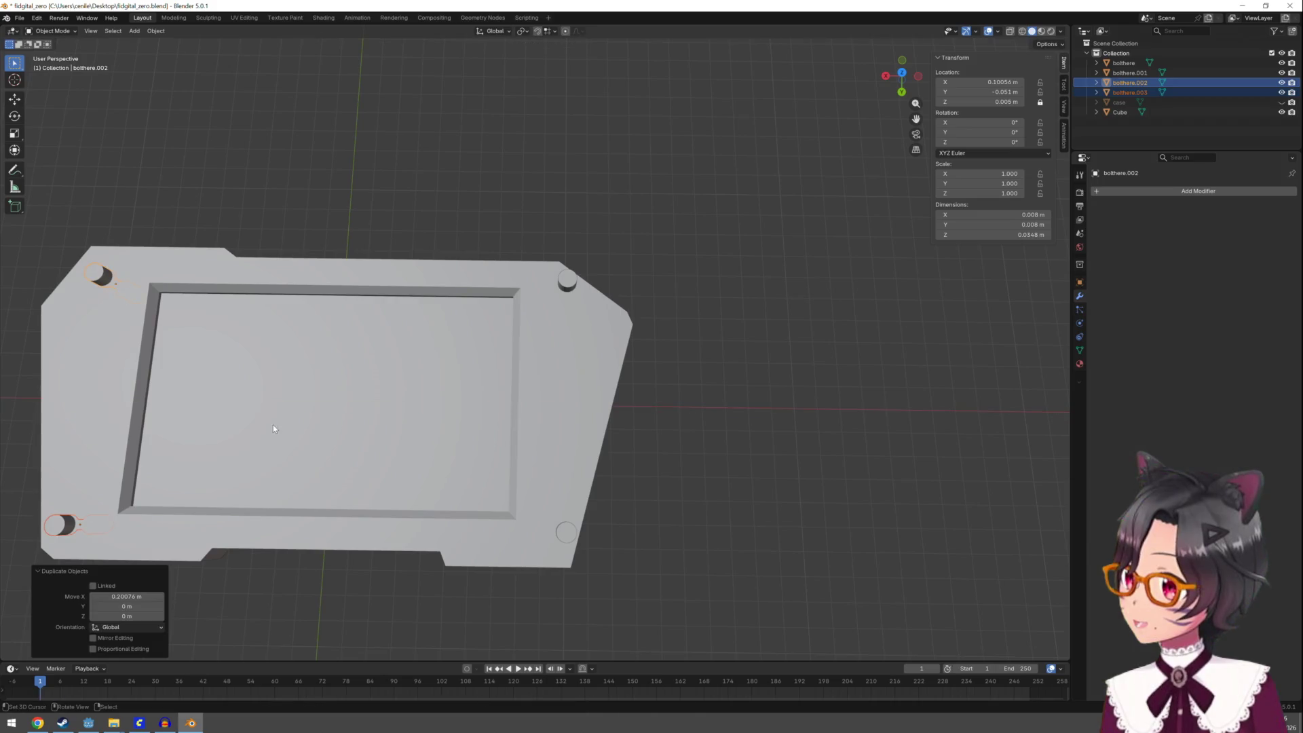
Orbit around the case to check that all four corner bolts sit in their holes
{"action": "mouse_move", "coordinate": [273, 428]}
{"action": "middle_mouse_down"}
{"action": "mouse_move", "coordinate": [306, 380]}
{"action": "mouse_move", "coordinate": [373, 366]}
{"action": "mouse_move", "coordinate": [390, 328]}
{"action": "mouse_move", "coordinate": [381, 278]}
{"action": "mouse_move", "coordinate": [328, 346]}
{"action": "mouse_move", "coordinate": [244, 346]}
{"action": "mouse_move", "coordinate": [231, 318]}
{"action": "mouse_move", "coordinate": [212, 329]}
{"action": "mouse_move", "coordinate": [181, 314]}
{"action": "mouse_move", "coordinate": [125, 333]}
{"action": "mouse_move", "coordinate": [10, 323]}
{"action": "mouse_move", "coordinate": [995, 314]}
{"action": "mouse_move", "coordinate": [887, 325]}
{"action": "mouse_move", "coordinate": [787, 356]}
{"action": "middle_mouse_up"}
{"action": "scroll", "coordinate": [383, 301], "scroll_direction": "down", "scroll_amount": 5}
{"action": "scroll", "coordinate": [702, 352], "scroll_direction": "up", "scroll_amount": 3}
{"action": "mouse_move", "coordinate": [702, 352]}
{"action": "middle_mouse_down"}
{"action": "mouse_move", "coordinate": [623, 369]}
{"action": "mouse_move", "coordinate": [618, 339]}
{"action": "middle_mouse_up"}
{"action": "mouse_move", "coordinate": [665, 205]}
{"action": "middle_mouse_down"}
{"action": "mouse_move", "coordinate": [637, 442]}
{"action": "mouse_move", "coordinate": [843, 311]}
{"action": "mouse_move", "coordinate": [786, 326]}
{"action": "mouse_move", "coordinate": [736, 385]}
{"action": "middle_mouse_up"}
{"action": "scroll", "coordinate": [637, 442], "scroll_direction": "up", "scroll_amount": 4}
{"action": "scroll", "coordinate": [735, 383], "scroll_direction": "down", "scroll_amount": 6}
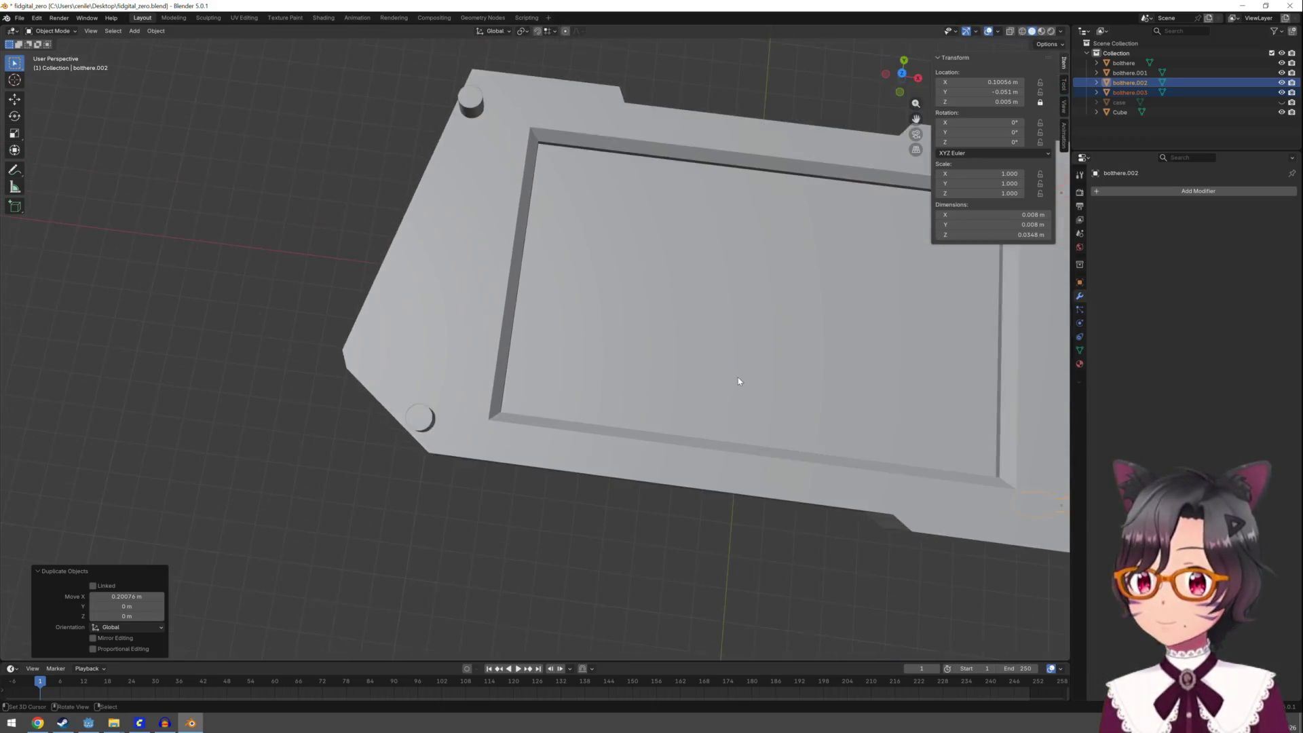
{"action": "mouse_move", "coordinate": [878, 387]}
{"action": "middle_mouse_down"}
{"action": "mouse_move", "coordinate": [900, 318]}
{"action": "mouse_move", "coordinate": [931, 282]}
{"action": "mouse_move", "coordinate": [852, 352]}
{"action": "mouse_move", "coordinate": [744, 409]}
{"action": "mouse_move", "coordinate": [819, 410]}
{"action": "mouse_move", "coordinate": [712, 404]}
{"action": "mouse_move", "coordinate": [710, 428]}
{"action": "mouse_move", "coordinate": [617, 471]}
{"action": "mouse_move", "coordinate": [568, 516]}
{"action": "middle_mouse_up"}
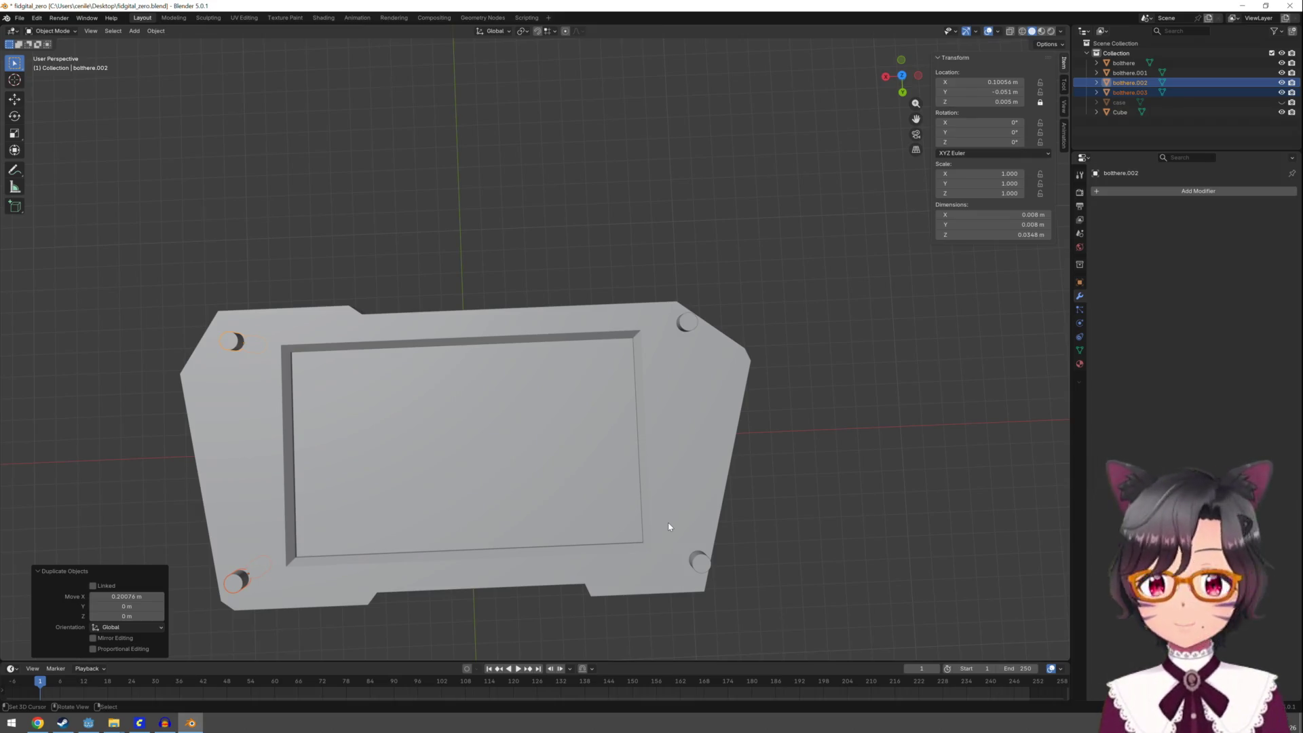
From a top-down view, deselect all bolts and save fidgital_zero.blend
{"action": "scroll", "coordinate": [669, 526], "scroll_direction": "down", "scroll_amount": 1}
{"action": "mouse_move", "coordinate": [567, 580]}
{"action": "middle_mouse_down"}
{"action": "mouse_move", "coordinate": [563, 540]}
{"action": "mouse_move", "coordinate": [552, 550]}
{"action": "mouse_move", "coordinate": [561, 471]}
{"action": "mouse_move", "coordinate": [705, 320]}
{"action": "middle_mouse_up"}
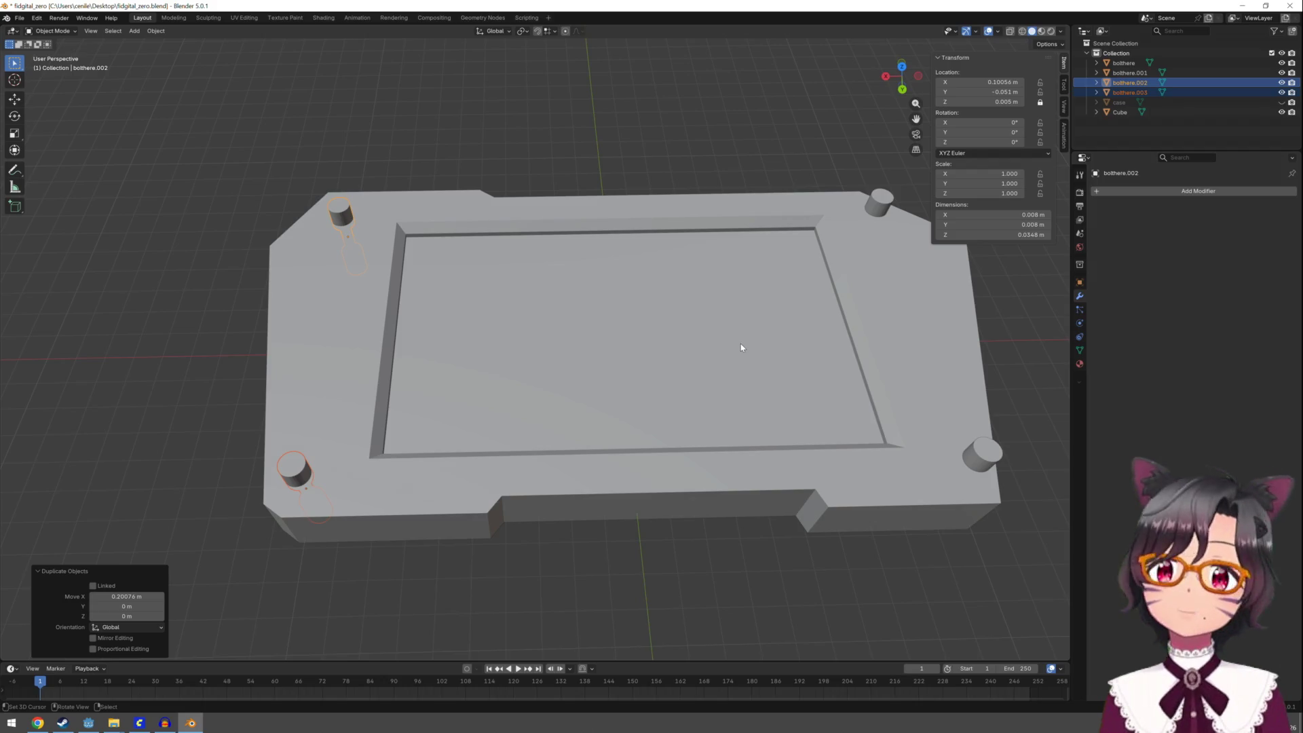
{"action": "key", "text": "alt+a"}
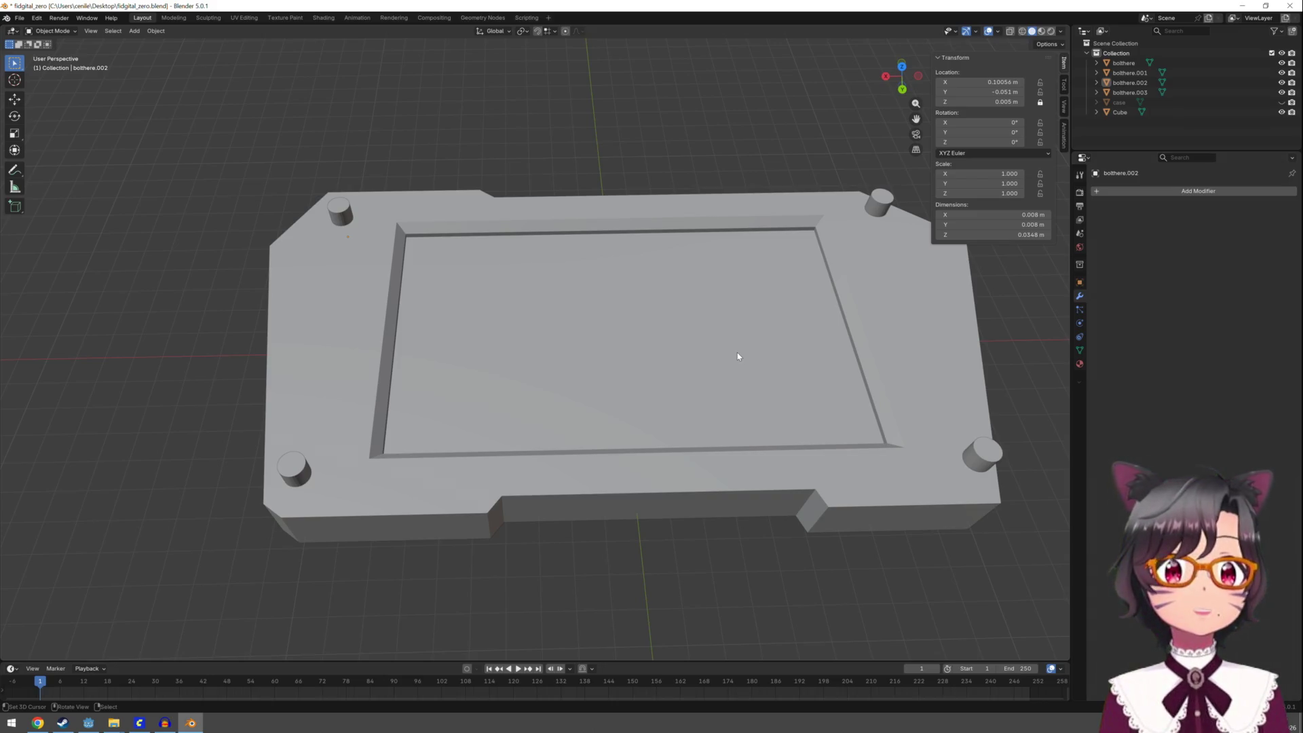
{"action": "key", "text": "ctrl+s"}
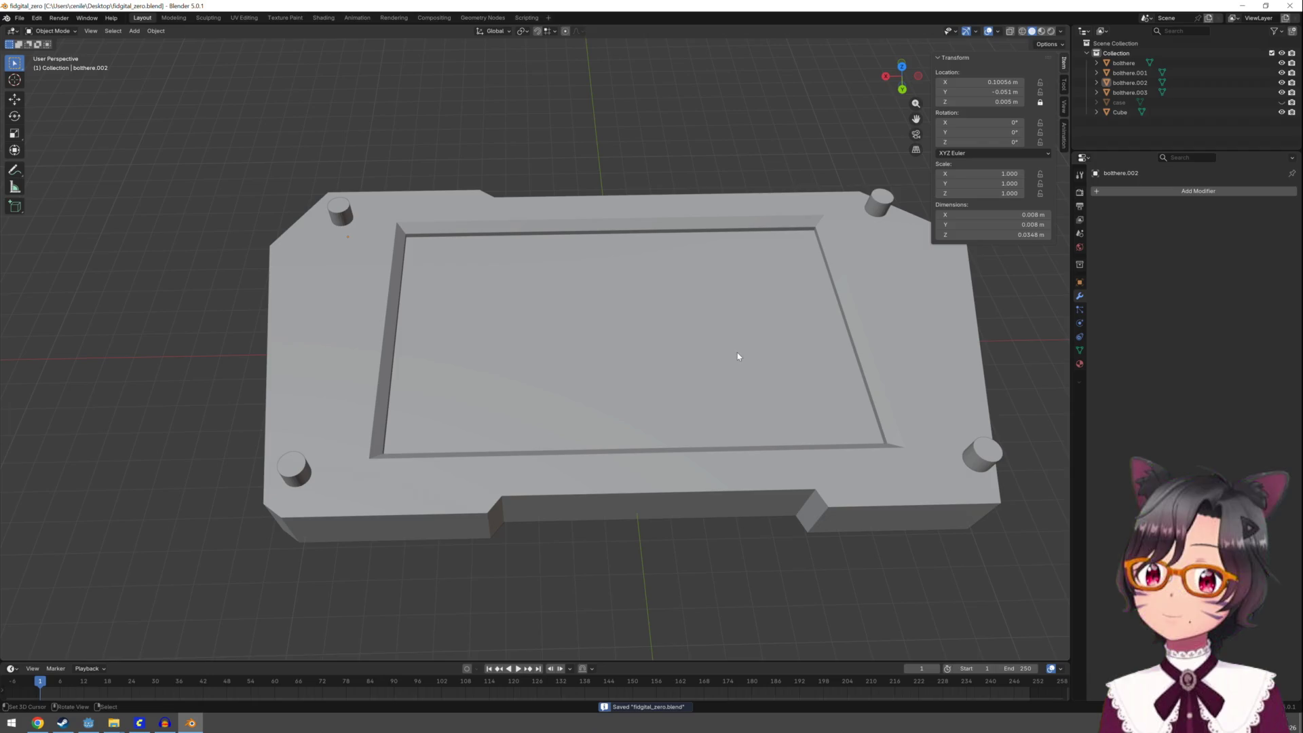
Rename the Cube object to 'mycase' in the Outliner and begin renaming the case object
{"action": "left_click", "coordinate": [1135, 65]}
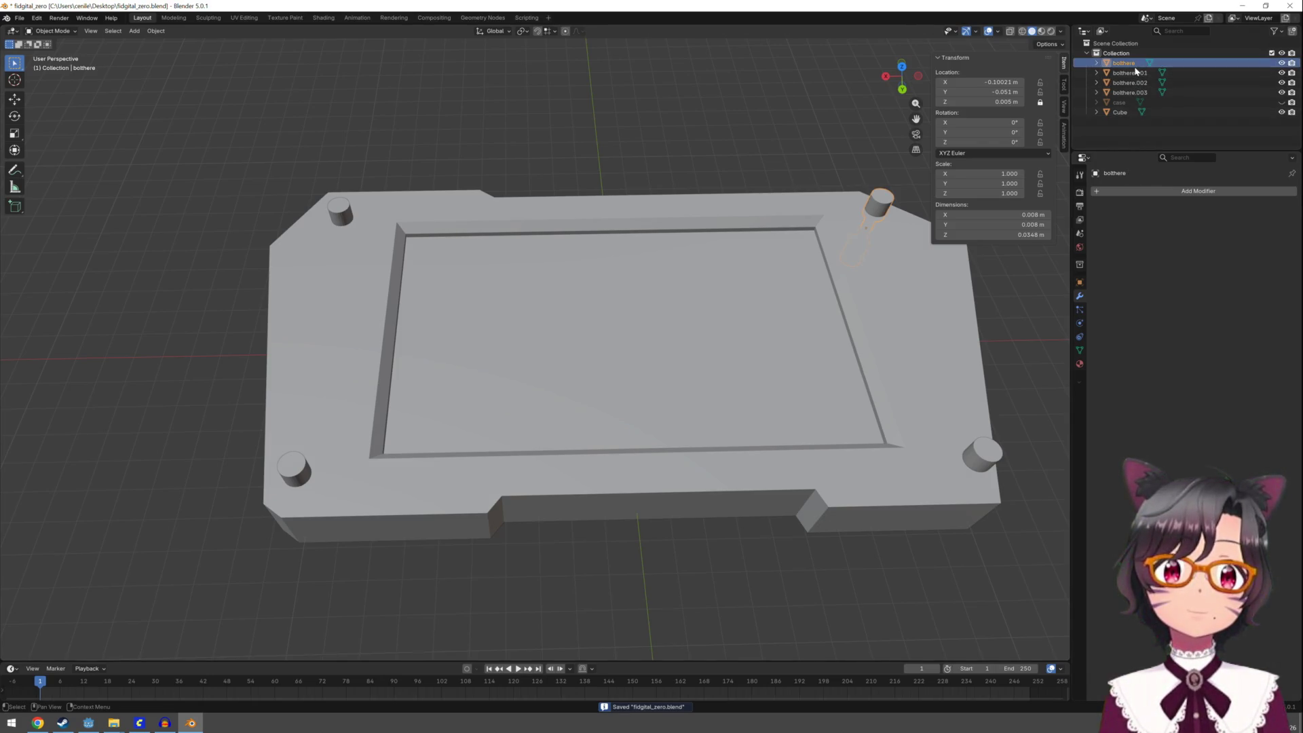
{"action": "left_click", "coordinate": [1121, 113]}
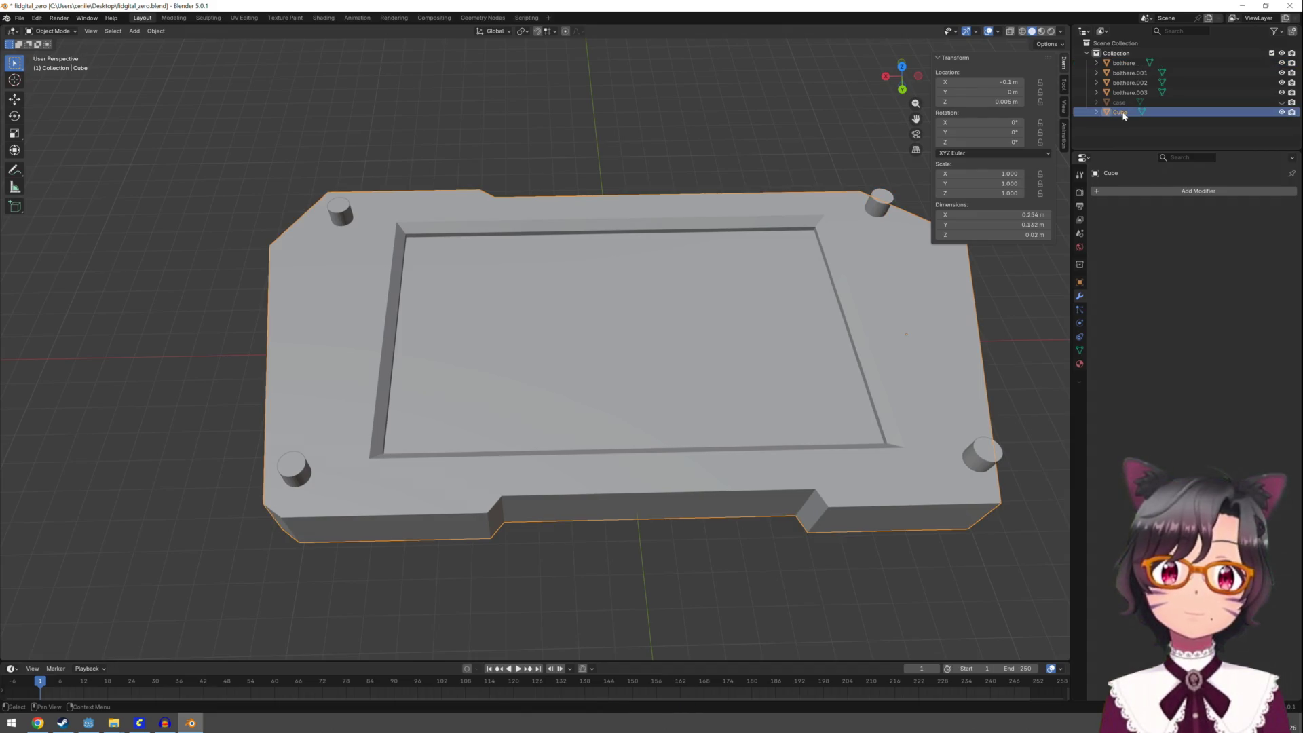
{"action": "double_click", "coordinate": [1122, 112]}
{"action": "type", "text": "my"}
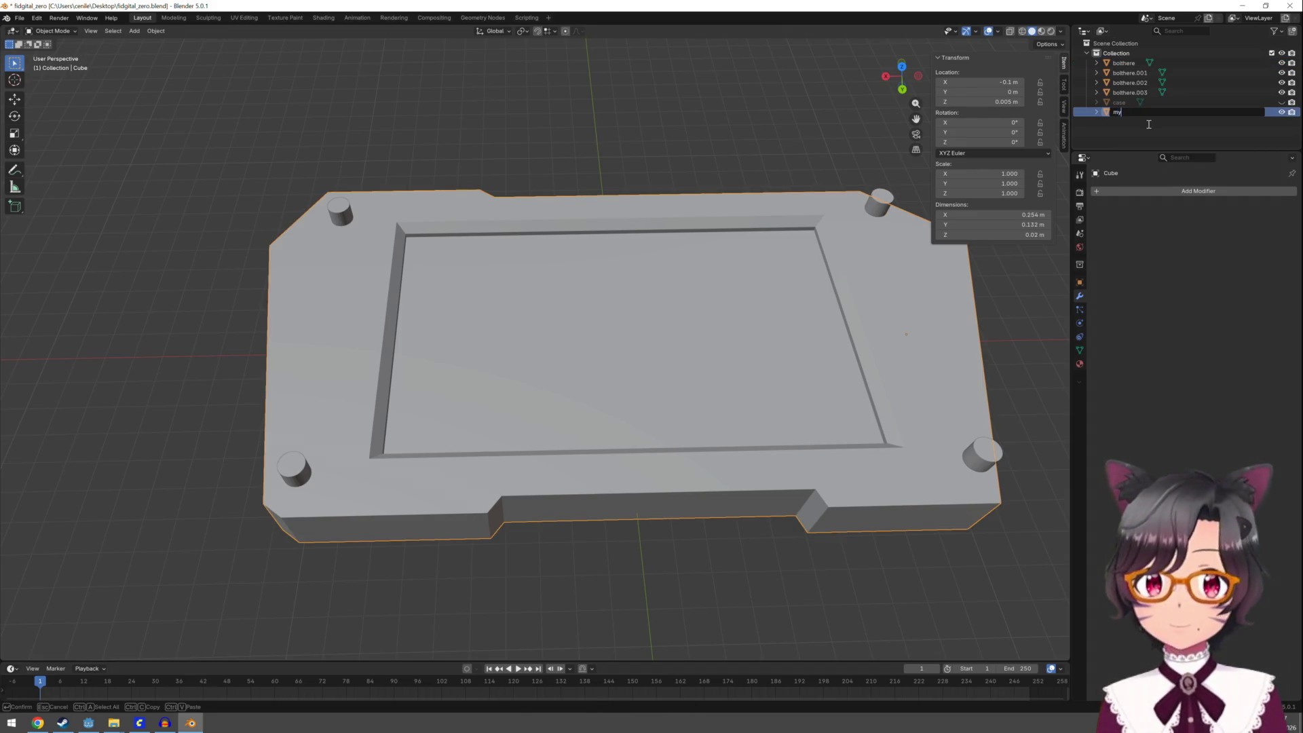
{"action": "type", "text": "case"}
{"action": "key", "text": "Return"}
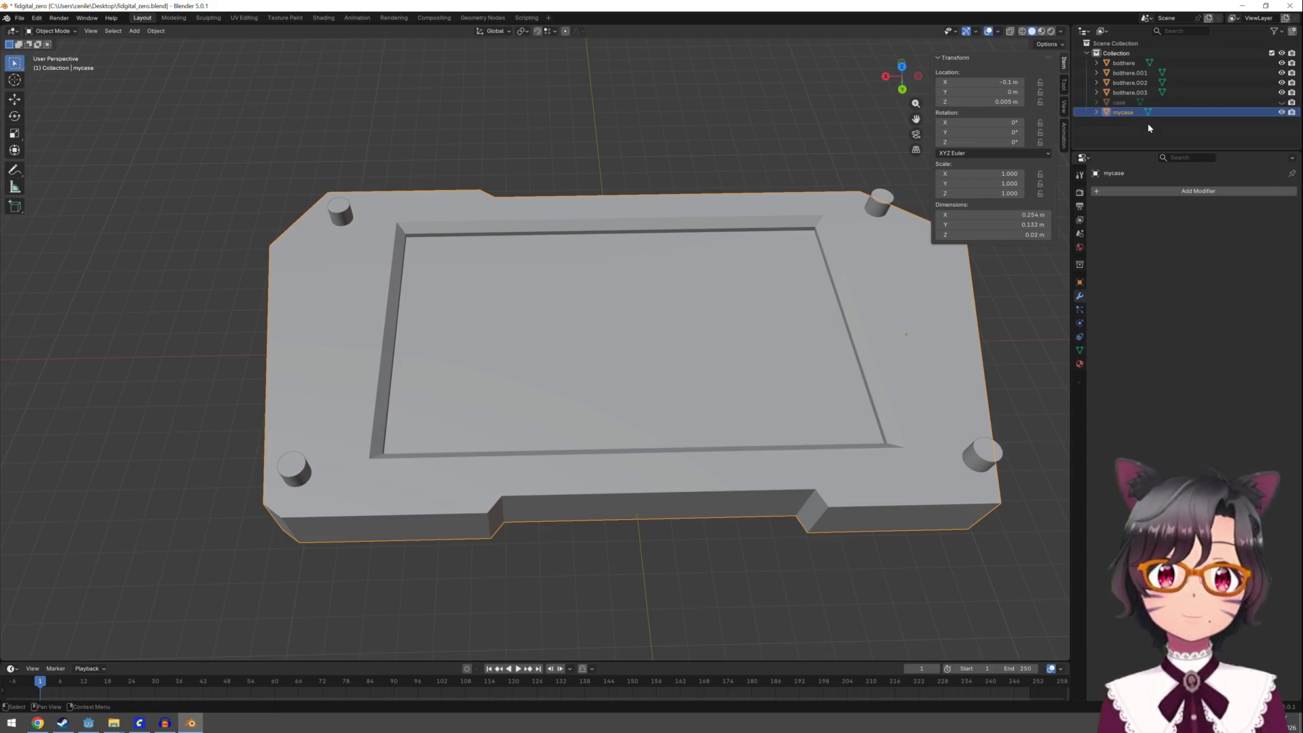
{"action": "double_click", "coordinate": [1121, 102]}
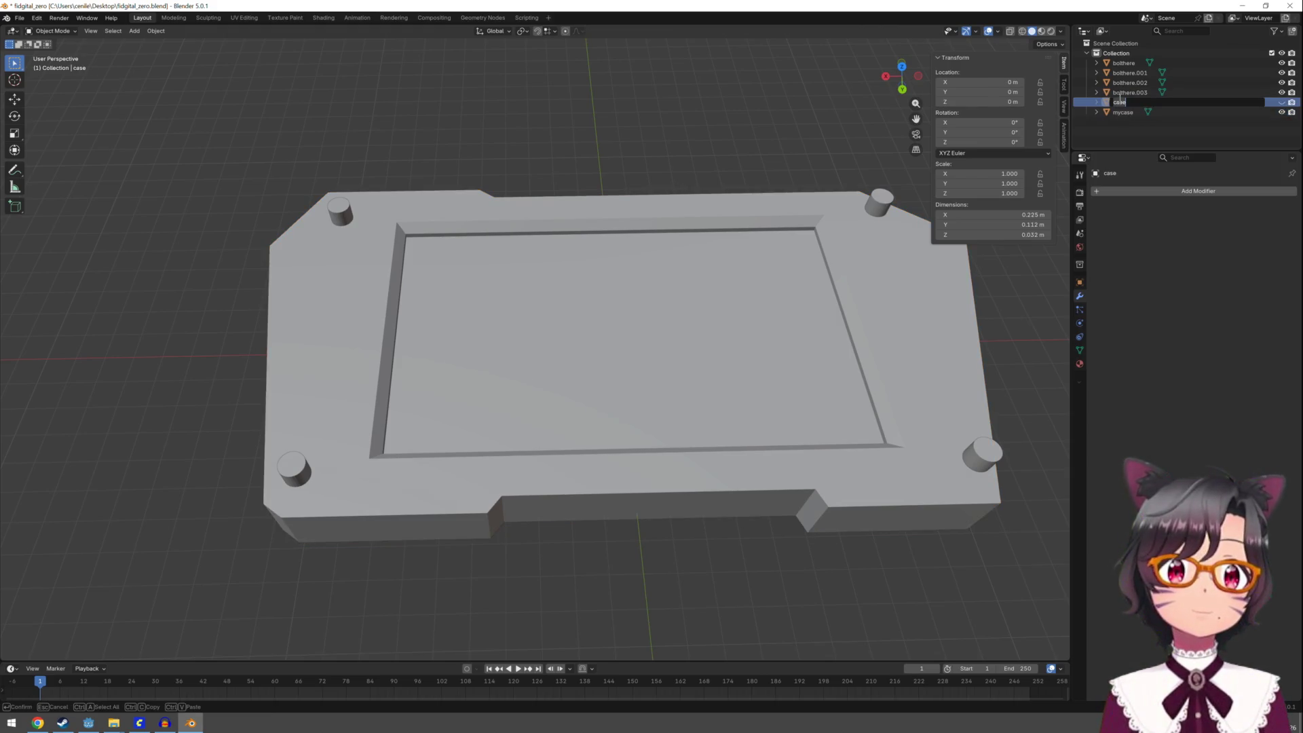
Name the case object 'cutzero', then give mycase a Boolean modifier cutting with bolthere
{"action": "type", "text": "cut"}
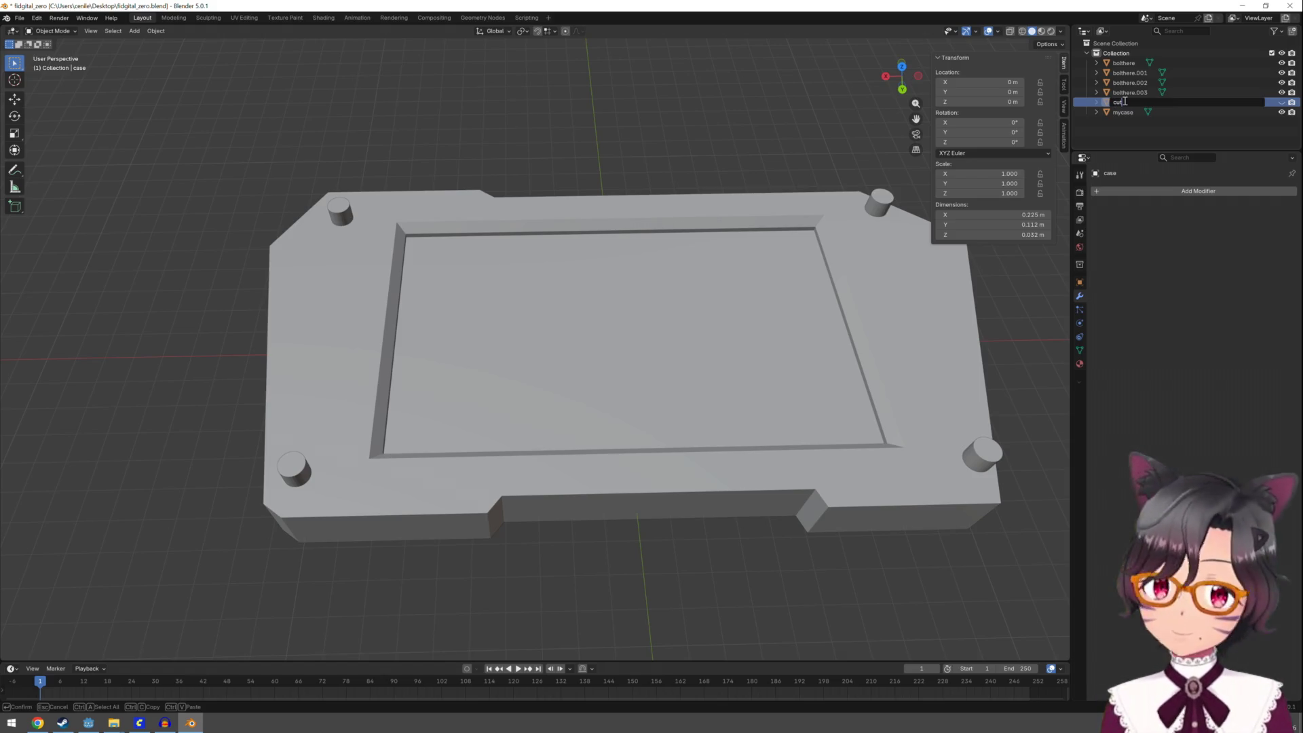
{"action": "type", "text": "zero"}
{"action": "key", "text": "Return"}
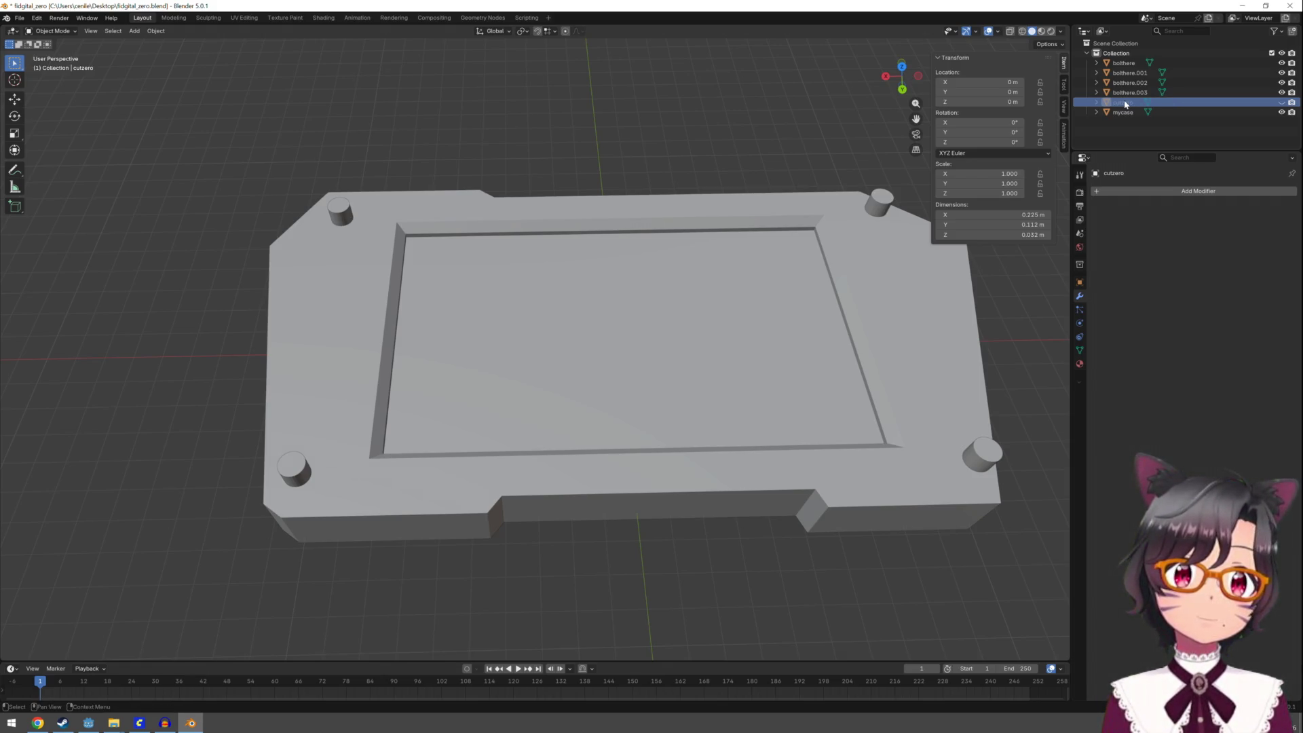
{"action": "left_click", "coordinate": [1123, 112]}
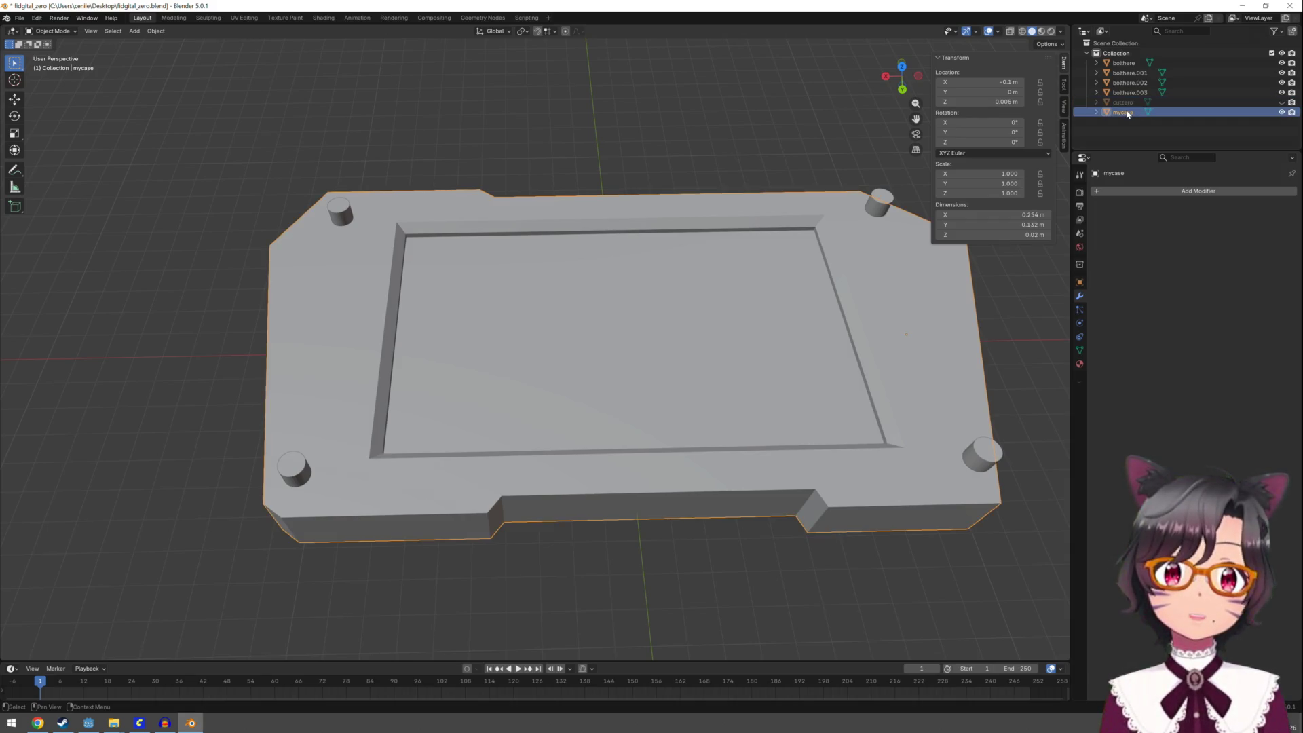
{"action": "left_click", "coordinate": [1173, 191]}
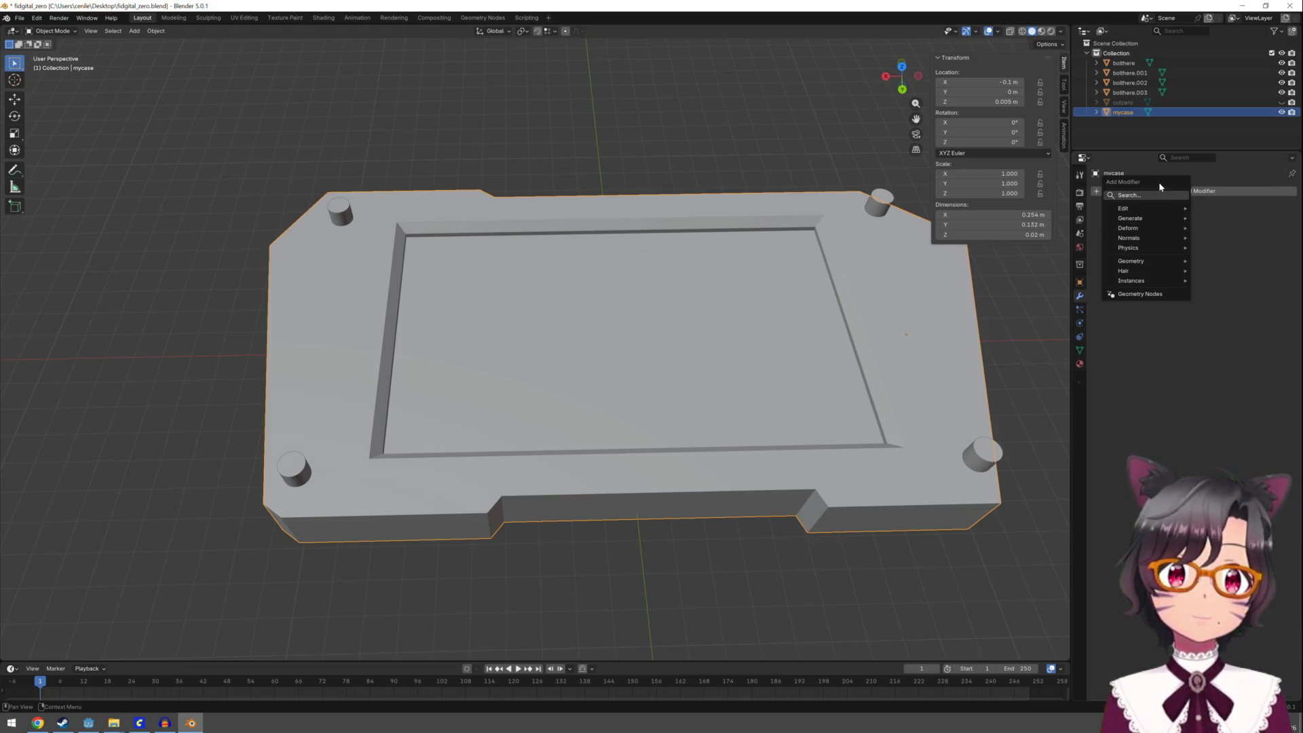
{"action": "type", "text": "bool"}
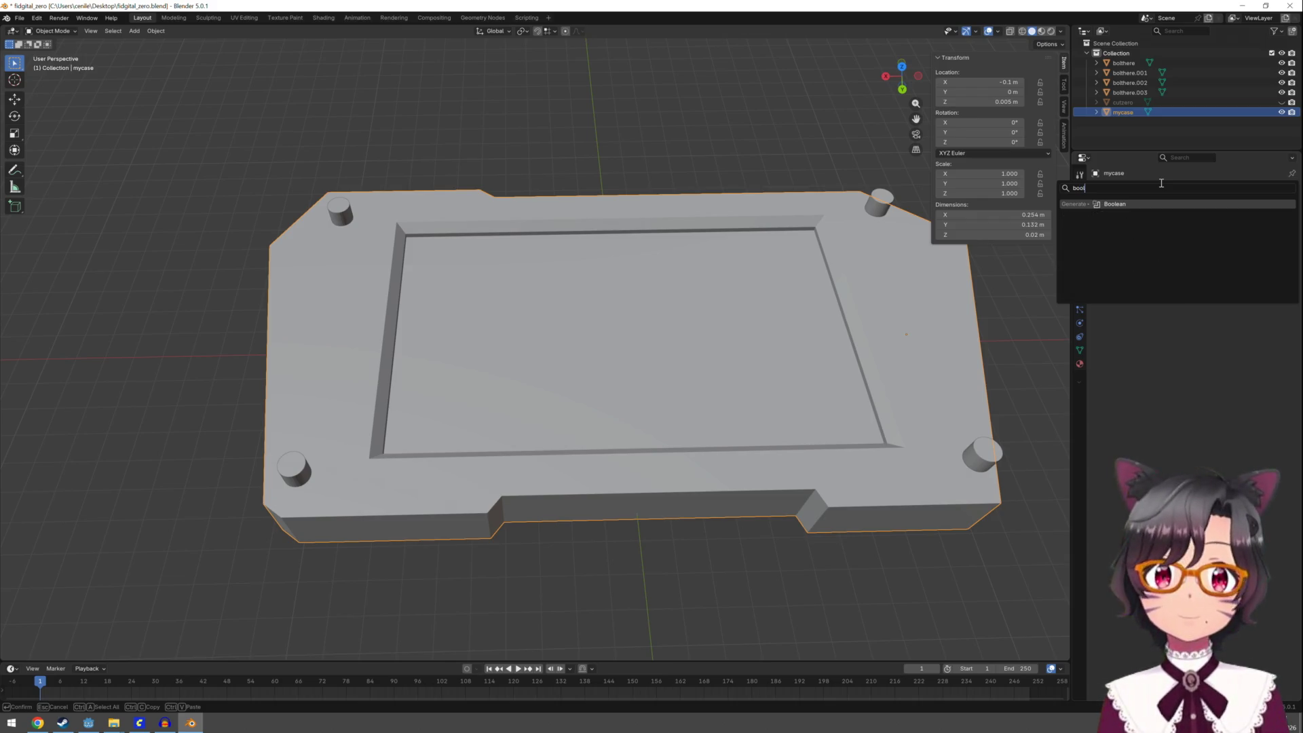
{"action": "left_click", "coordinate": [1125, 205]}
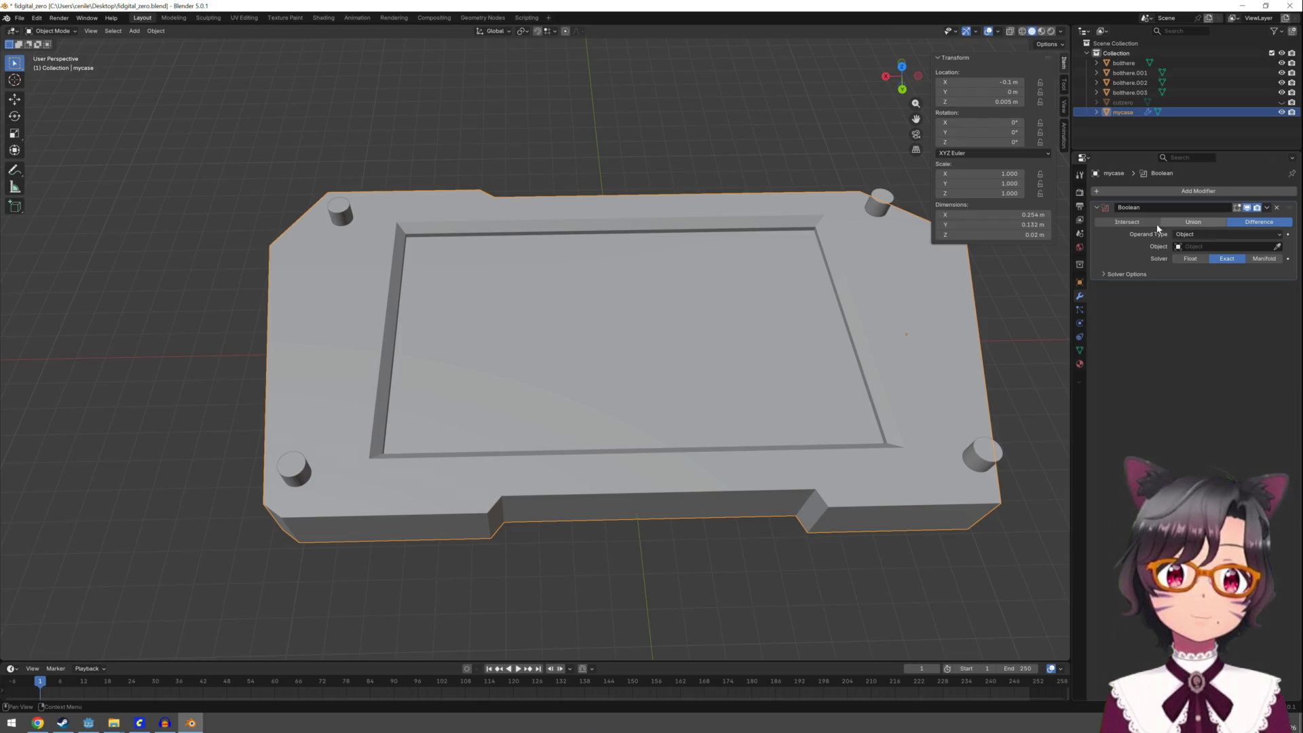
{"action": "left_click", "coordinate": [1210, 246]}
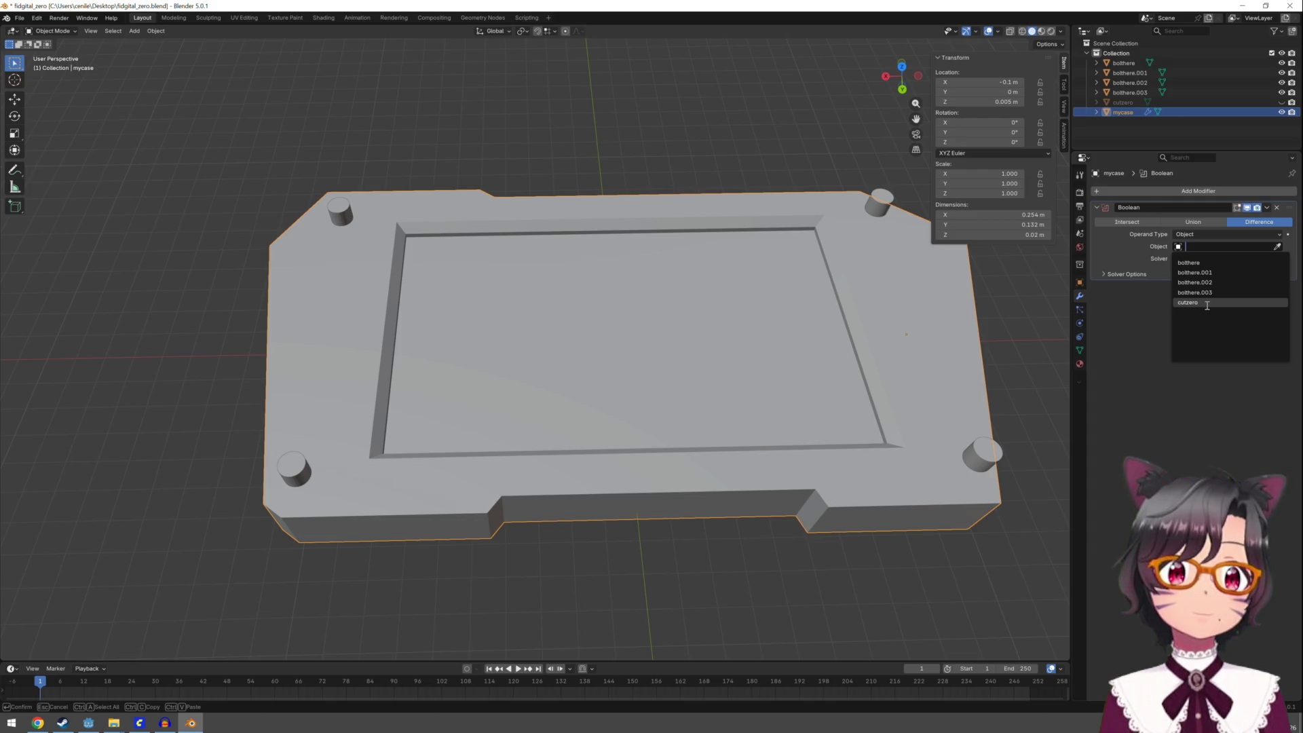
{"action": "left_click", "coordinate": [1202, 263]}
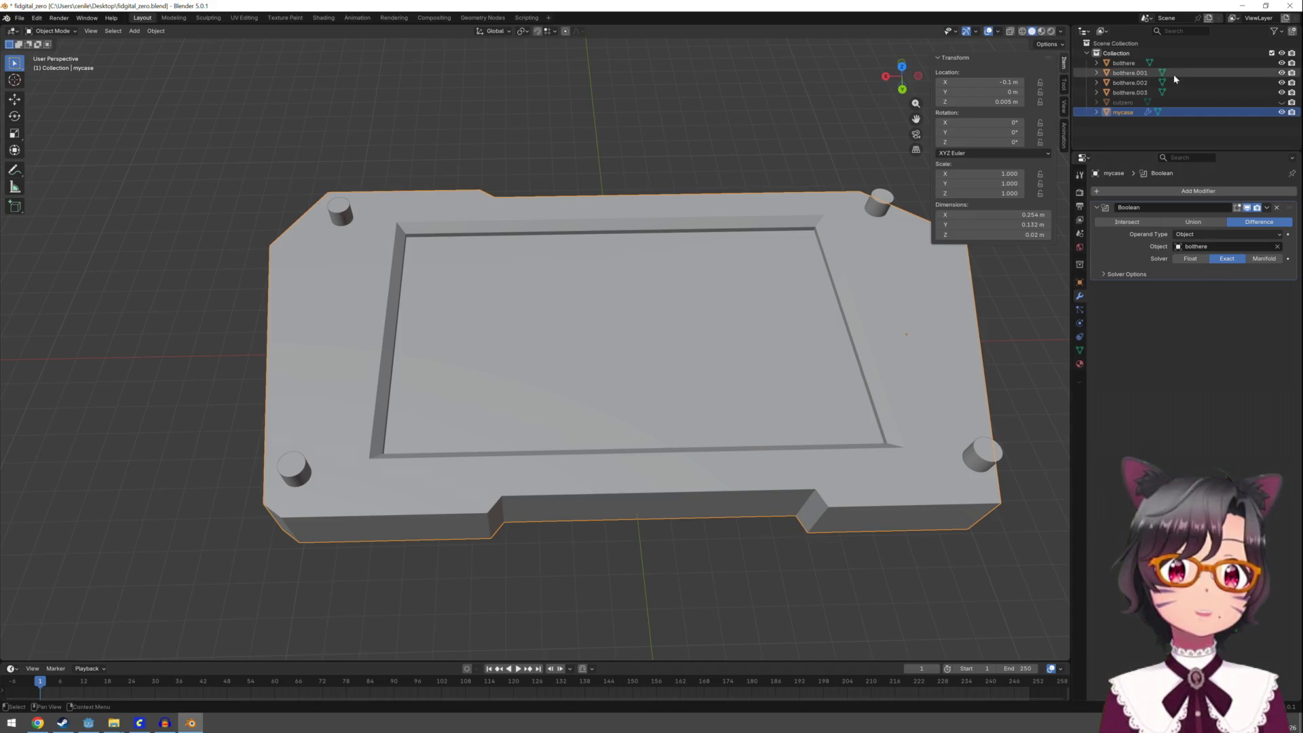
Hide the four bolthere cylinders and apply the Boolean to cut the first bolt hole
{"action": "left_click", "coordinate": [1281, 63]}
{"action": "left_click", "coordinate": [1282, 73]}
{"action": "left_click", "coordinate": [1282, 82]}
{"action": "left_click", "coordinate": [1281, 92]}
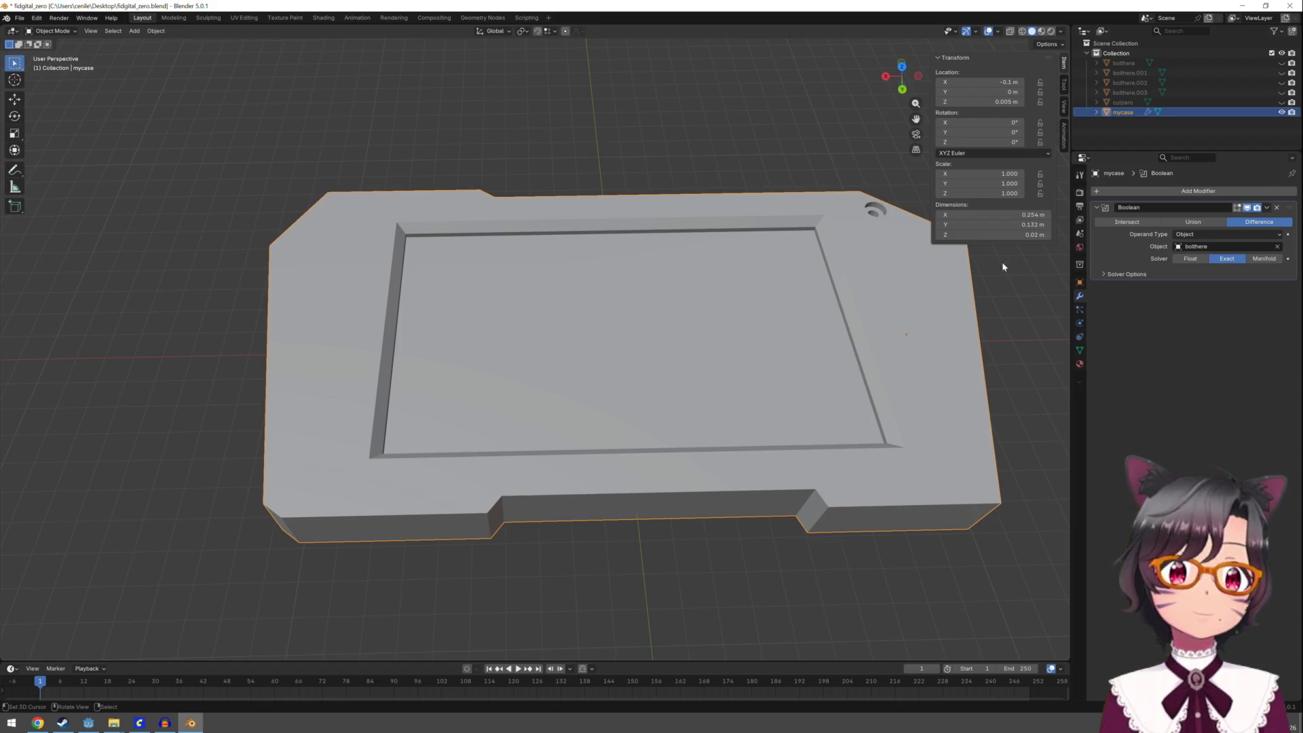
{"action": "left_click", "coordinate": [1266, 207]}
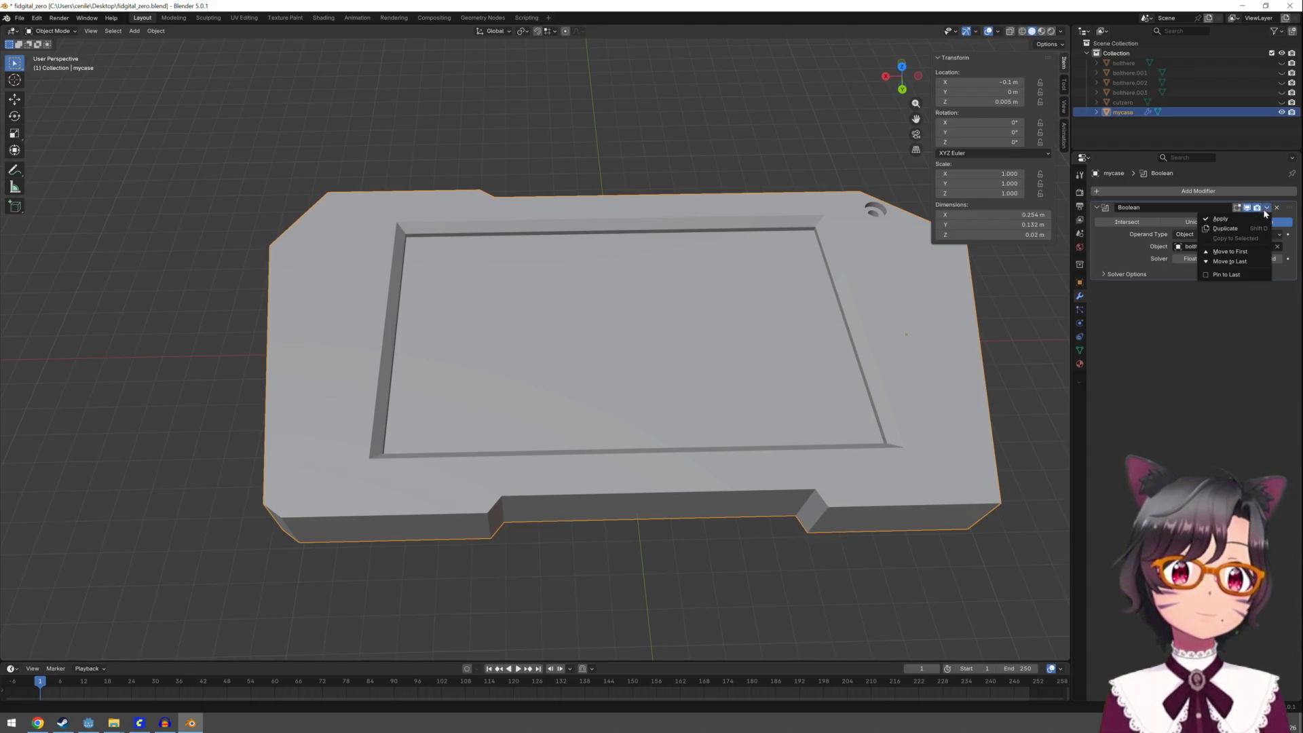
{"action": "left_click", "coordinate": [1220, 218]}
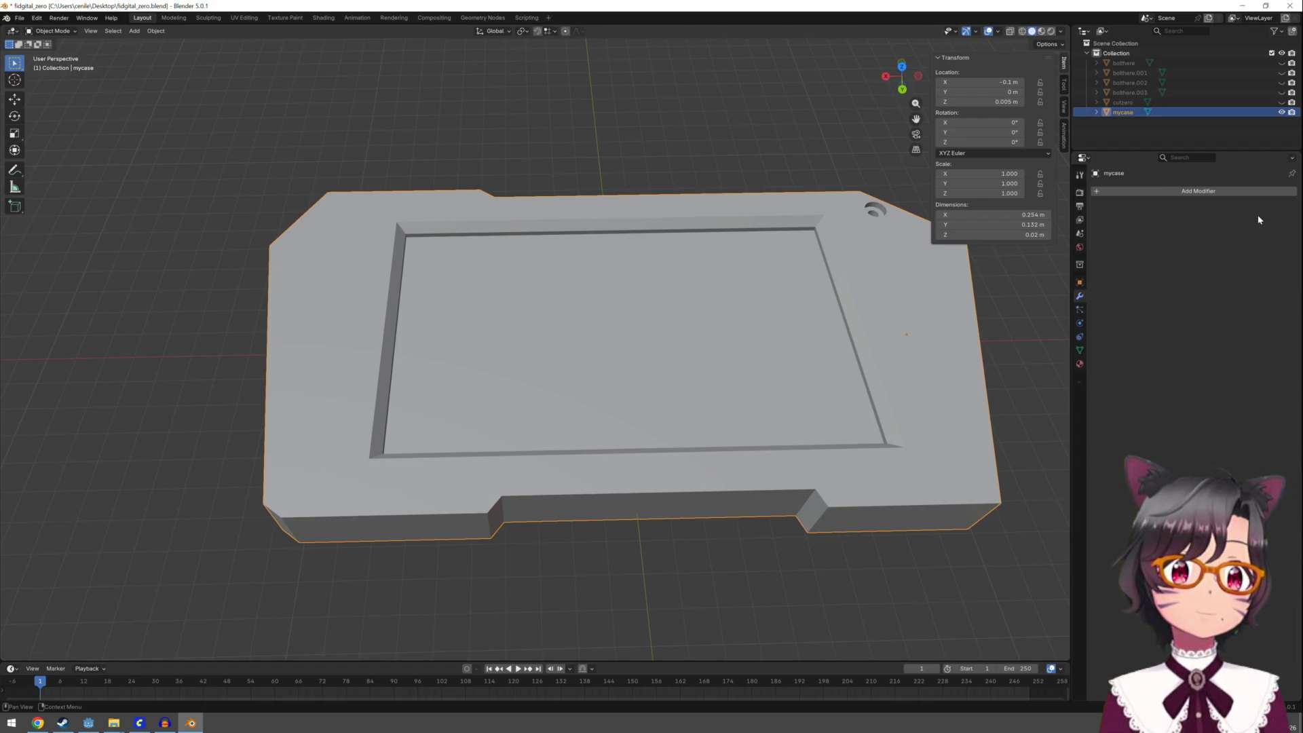
Add and apply a Boolean modifier on mycase using bolthere.001 to cut the second hole
{"action": "left_click", "coordinate": [1212, 192]}
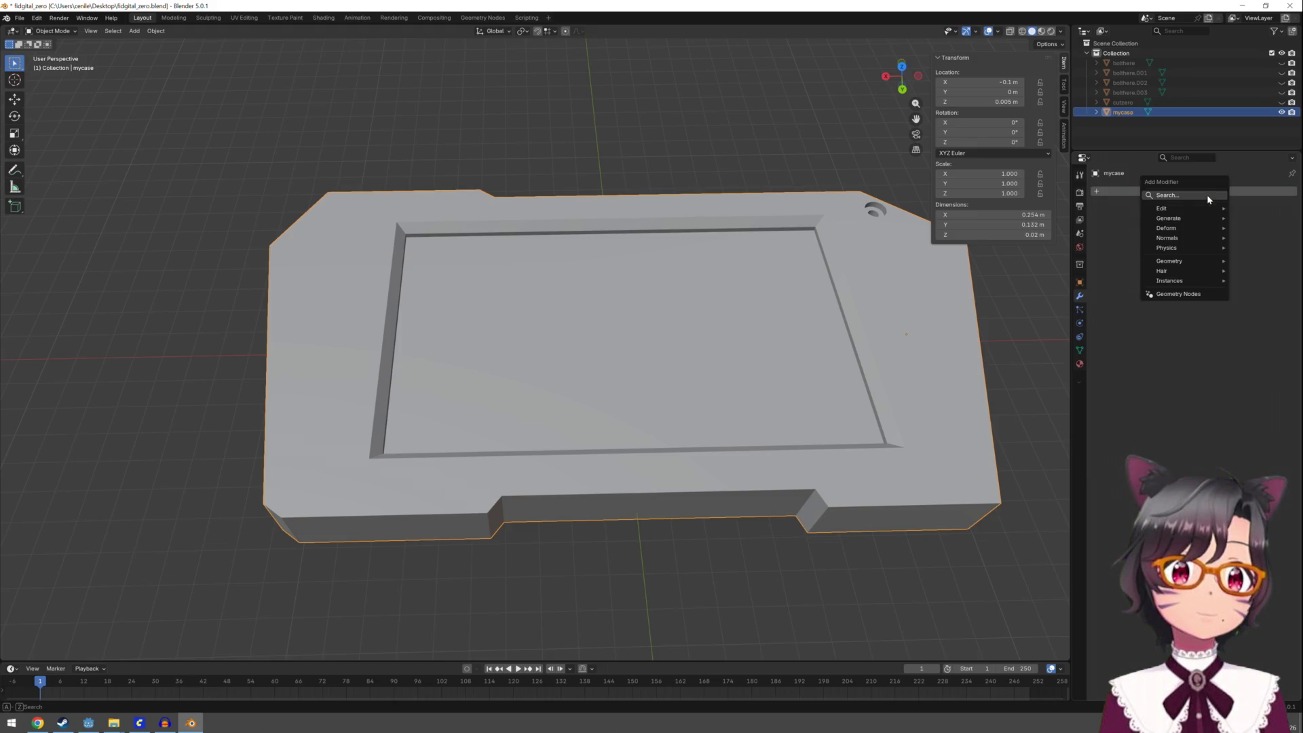
{"action": "left_click", "coordinate": [1208, 197]}
{"action": "type", "text": "bool"}
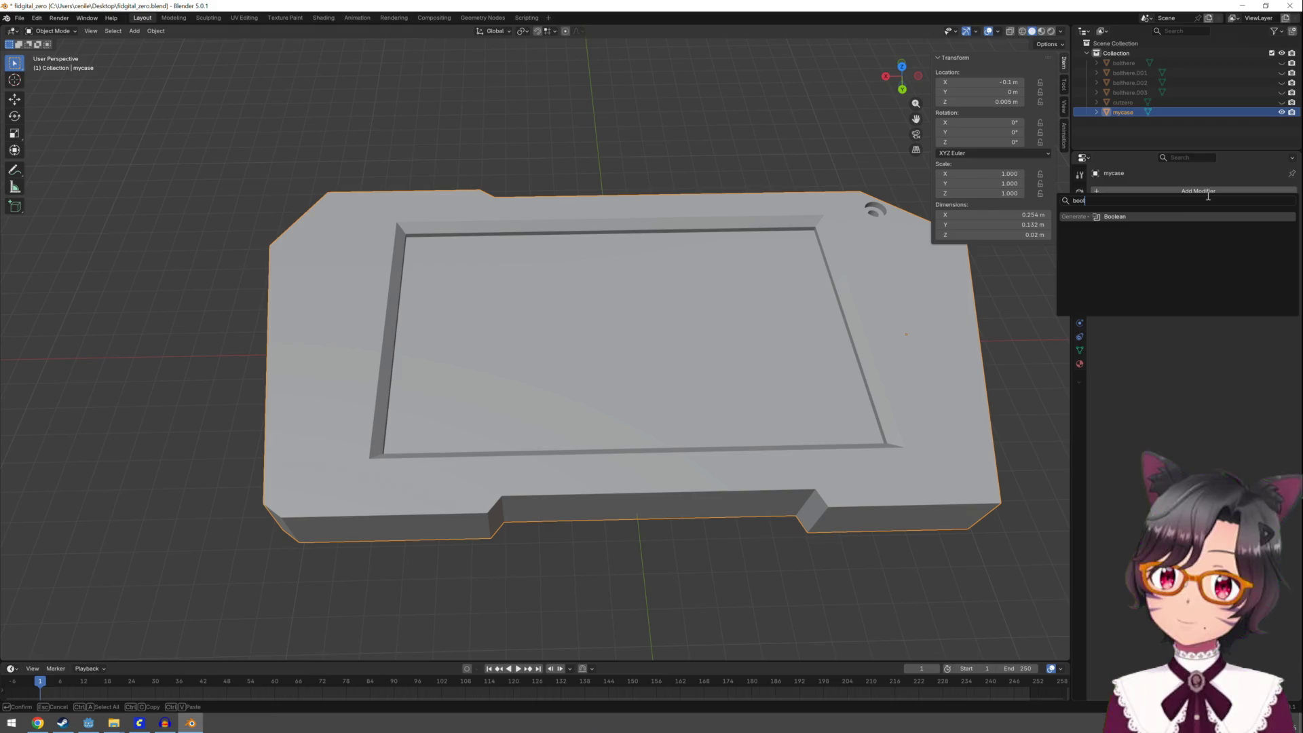
{"action": "left_click", "coordinate": [1191, 216]}
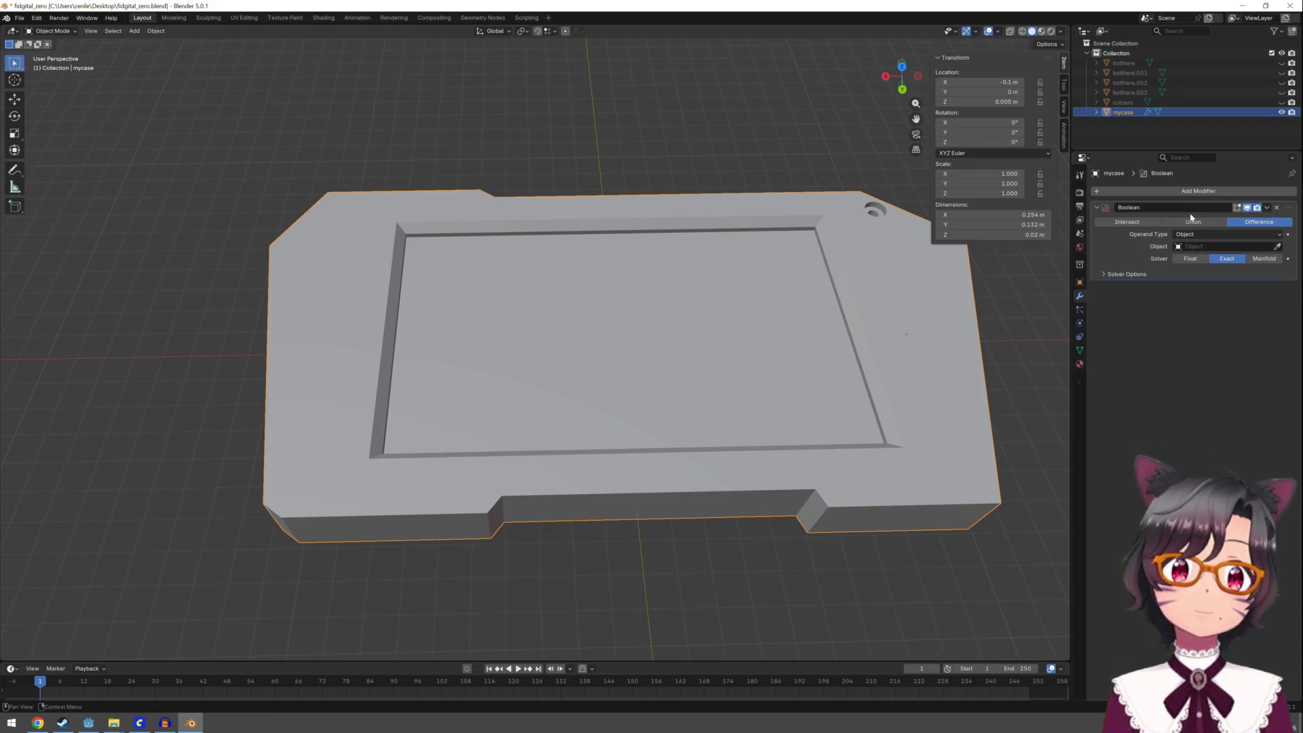
{"action": "left_click", "coordinate": [1212, 249]}
{"action": "left_click", "coordinate": [1212, 270]}
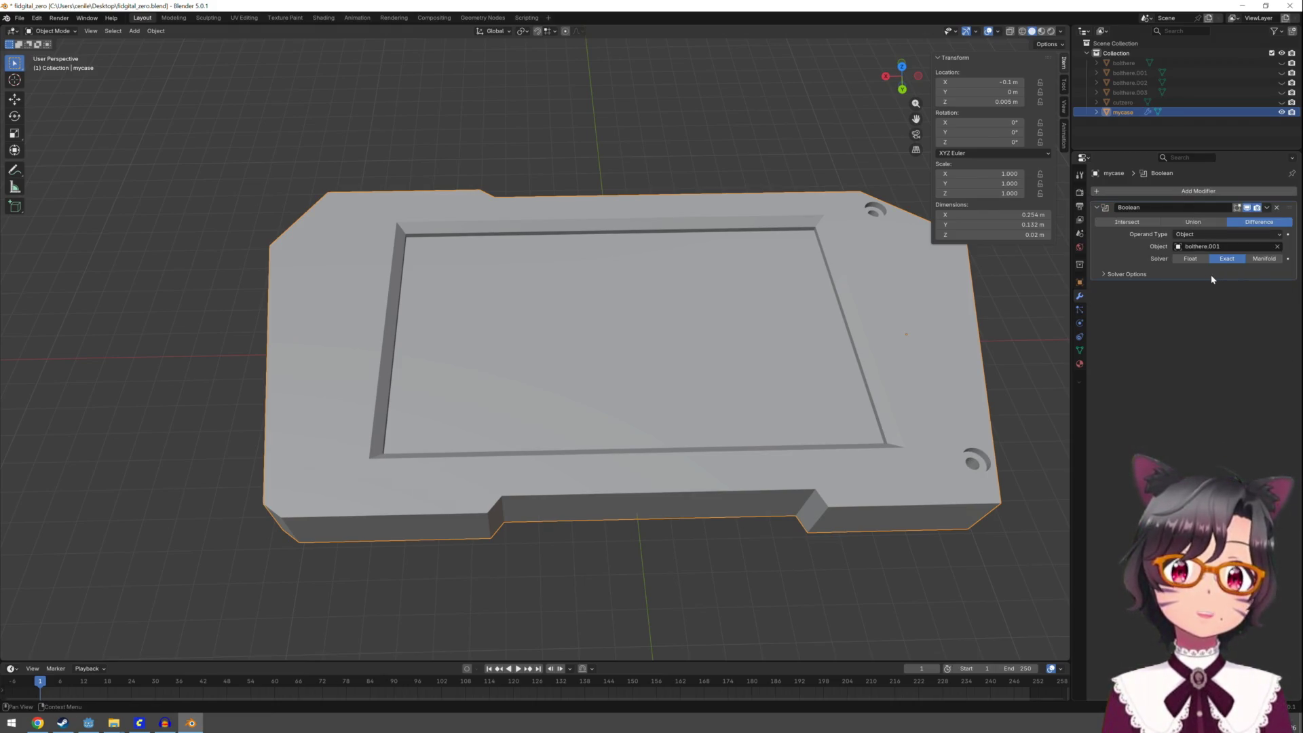
{"action": "left_click", "coordinate": [1266, 207]}
{"action": "left_click", "coordinate": [1252, 216]}
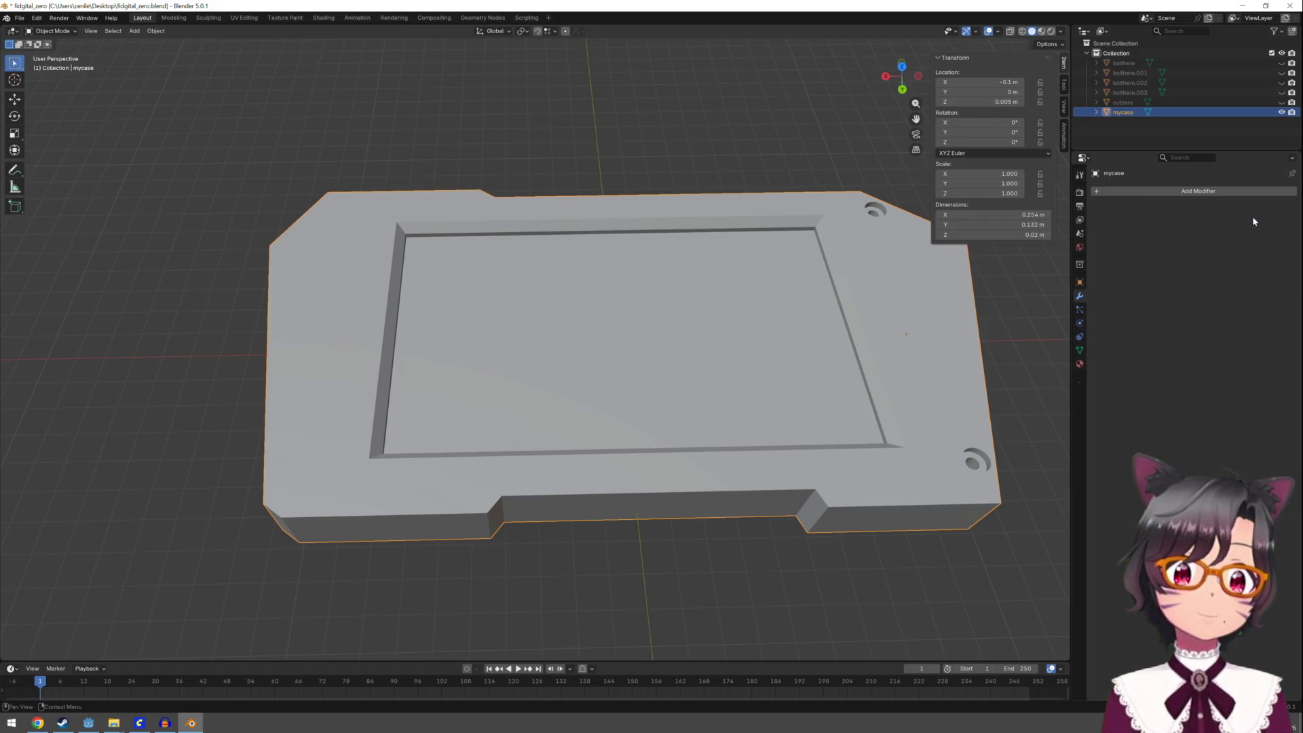
Add and apply another Boolean using bolthere.002 to cut the top-left hole
{"action": "left_click", "coordinate": [1196, 193]}
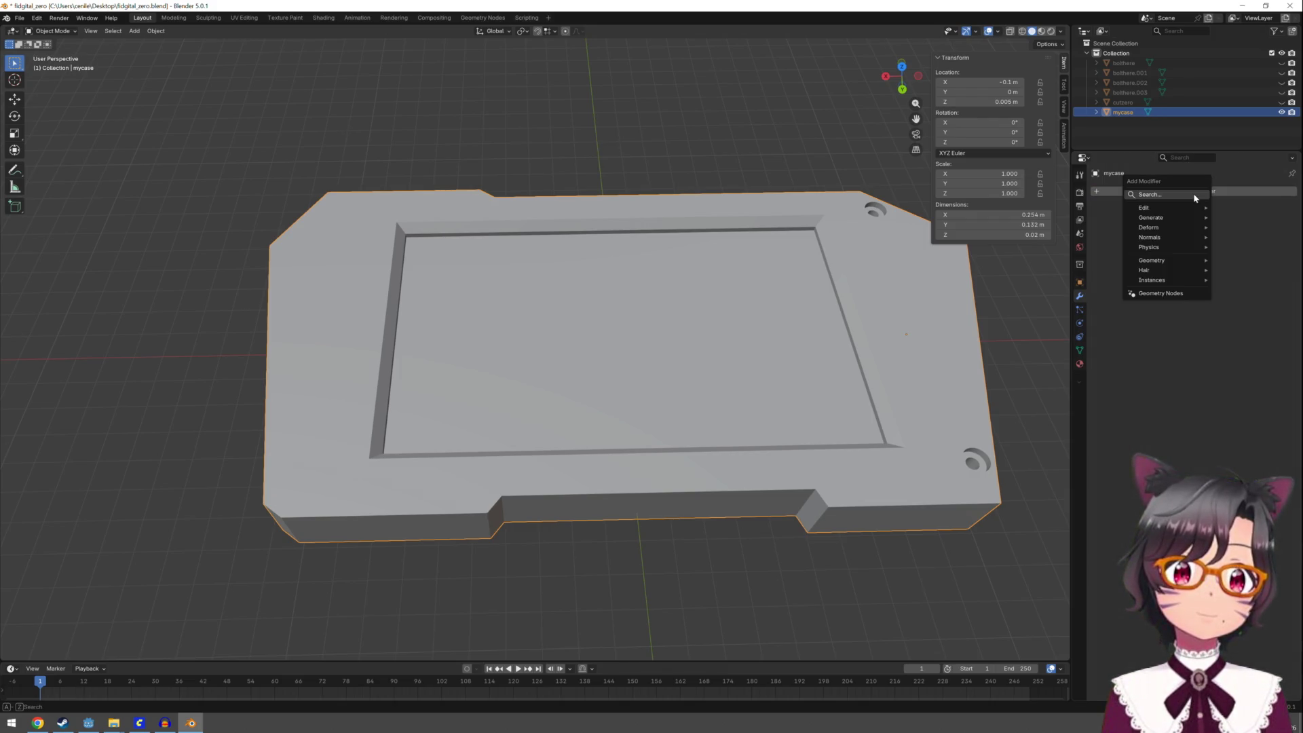
{"action": "left_click", "coordinate": [1196, 195]}
{"action": "type", "text": "bool"}
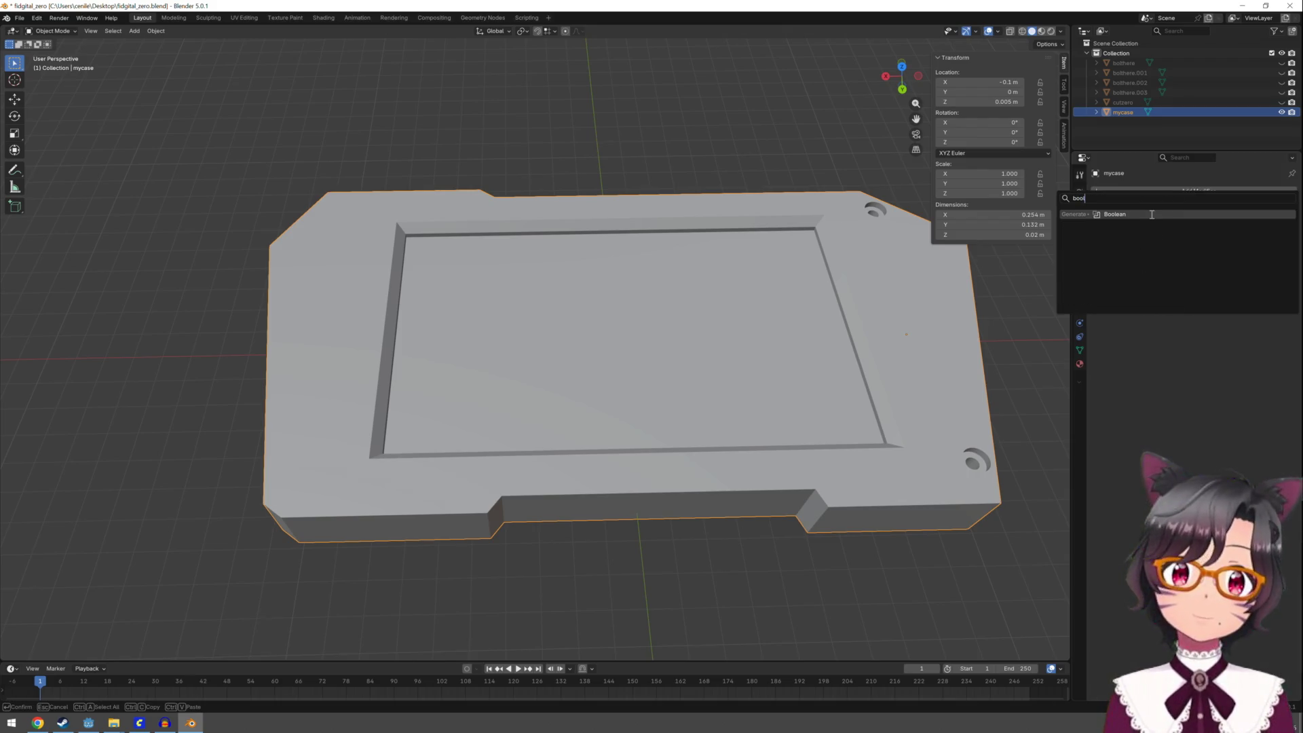
{"action": "left_click", "coordinate": [1151, 214]}
{"action": "left_click", "coordinate": [1220, 247]}
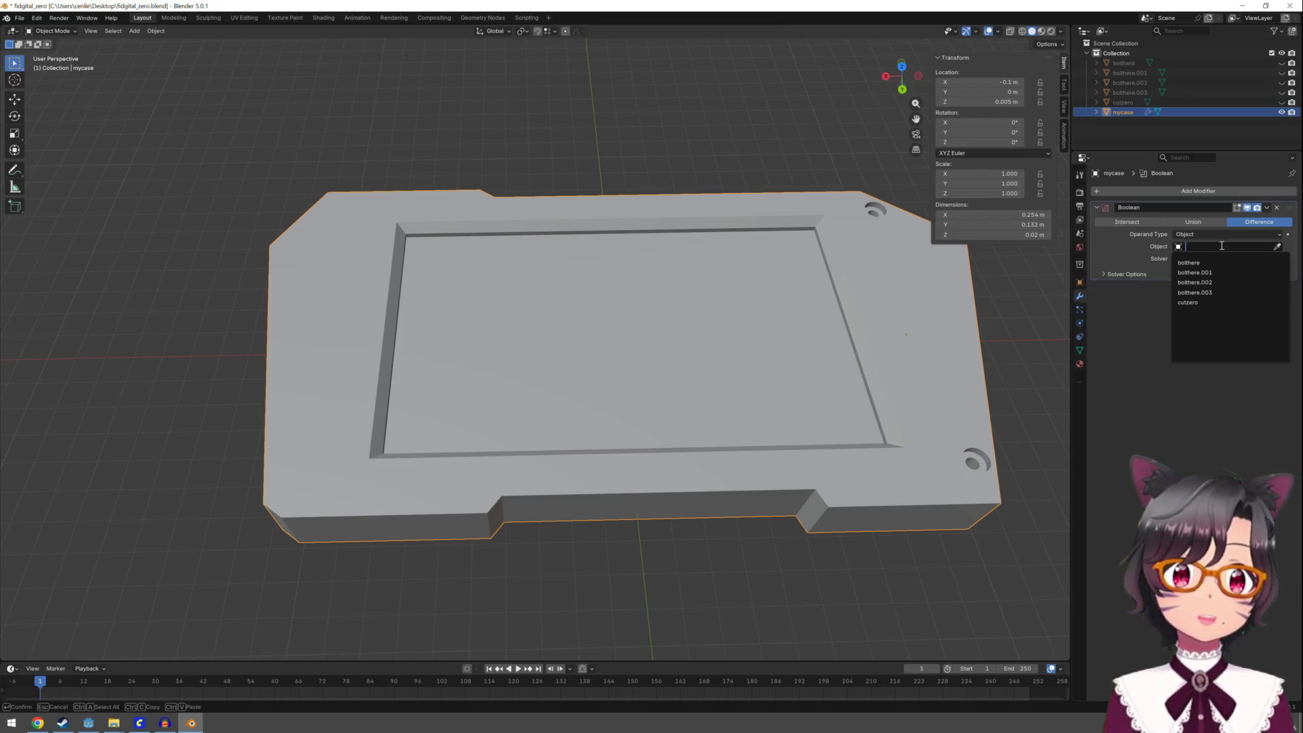
{"action": "left_click", "coordinate": [1219, 282]}
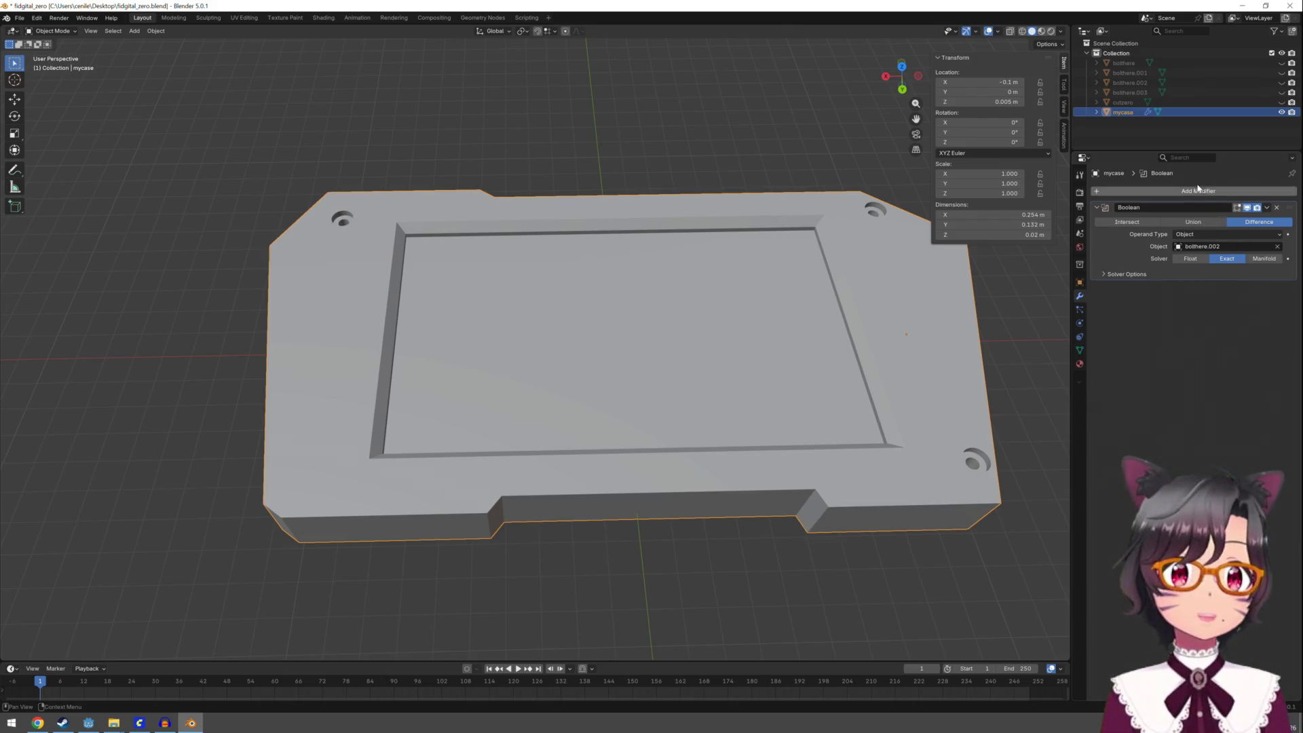
{"action": "left_click", "coordinate": [1265, 209]}
{"action": "left_click", "coordinate": [1258, 224]}
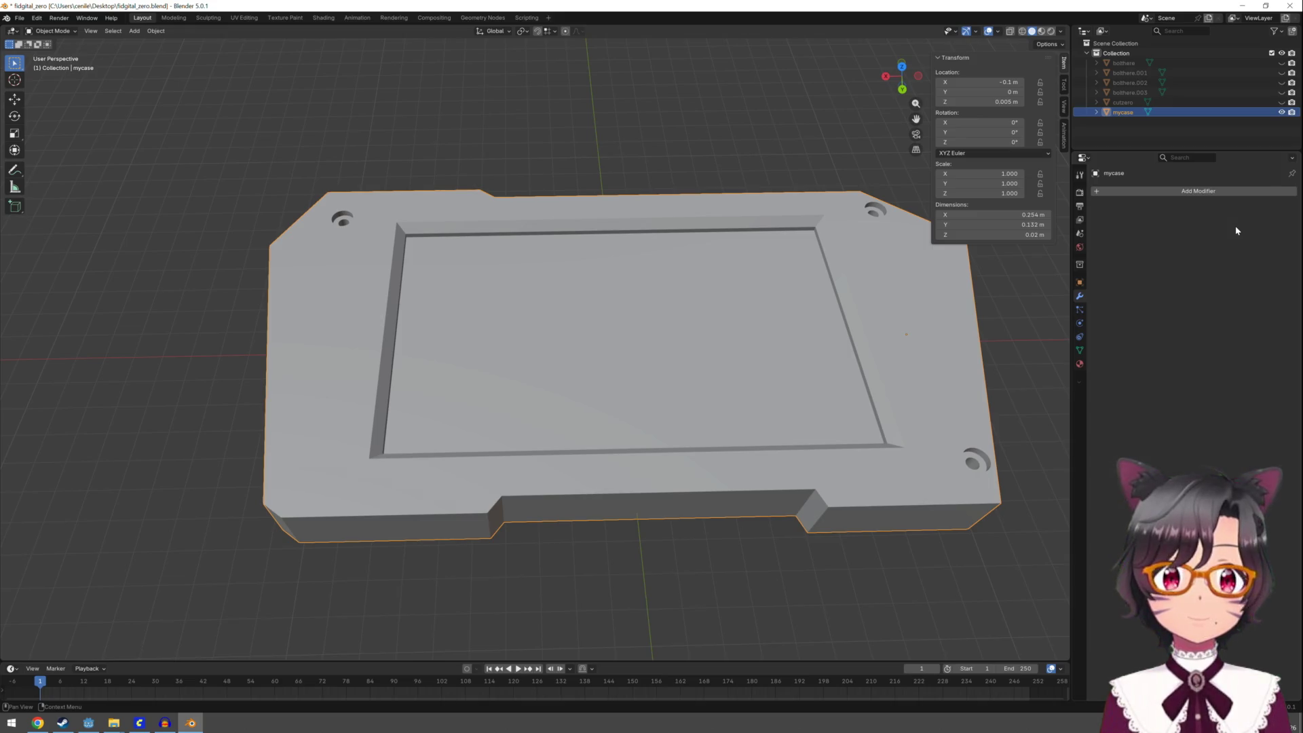
Add a Boolean modifier to mycase through the modifier search
{"action": "left_click", "coordinate": [1212, 192]}
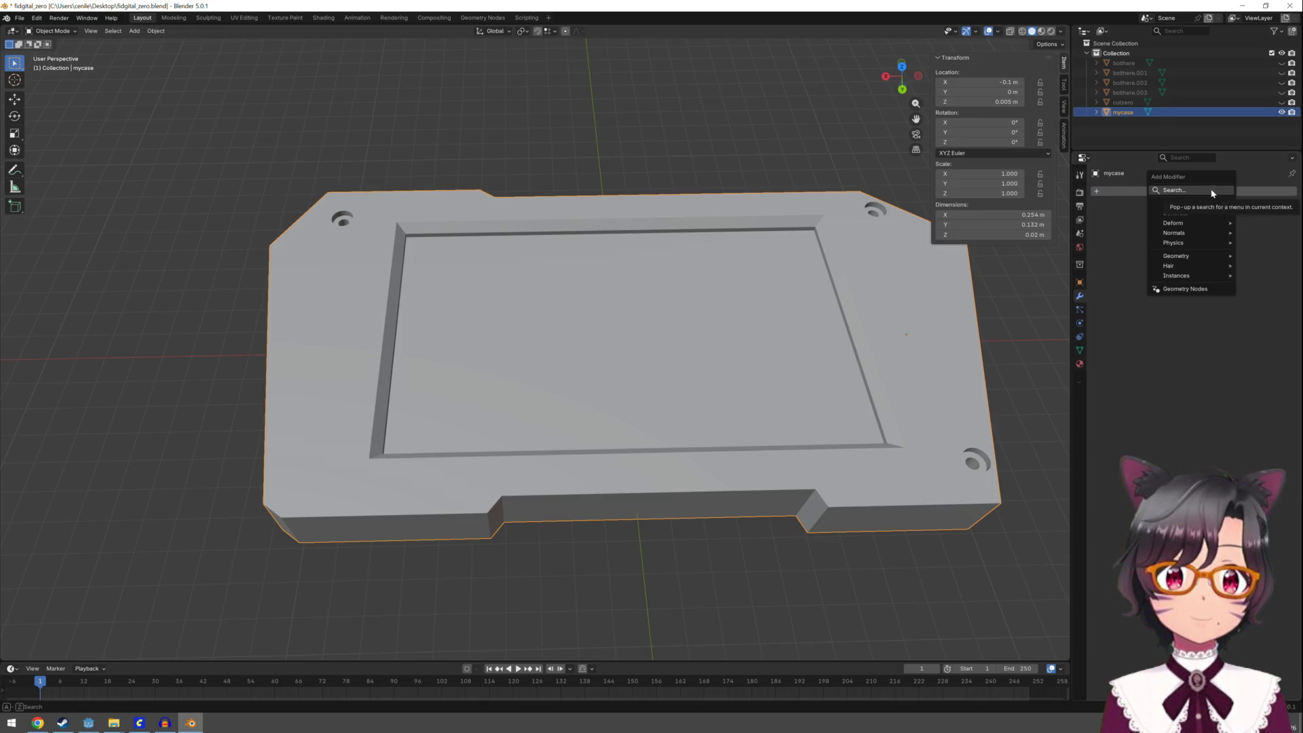
{"action": "left_click", "coordinate": [1188, 190]}
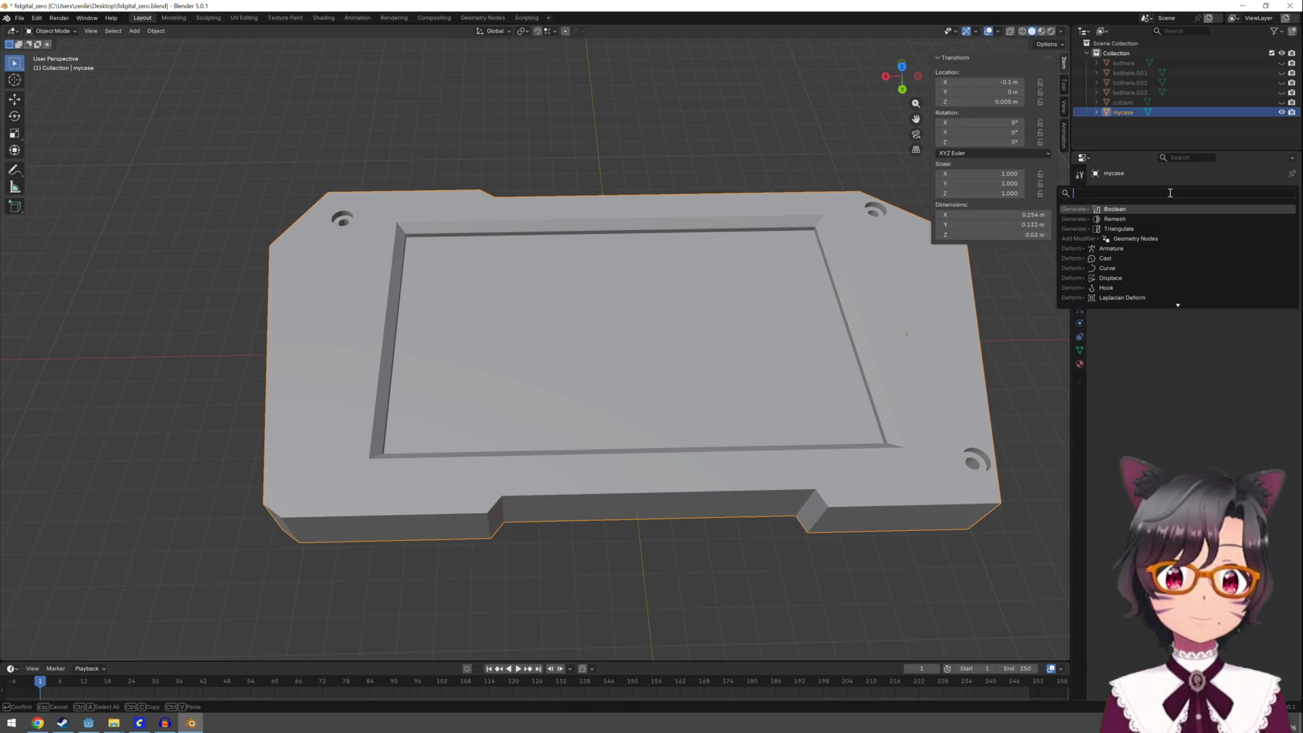
{"action": "key", "text": "Escape"}
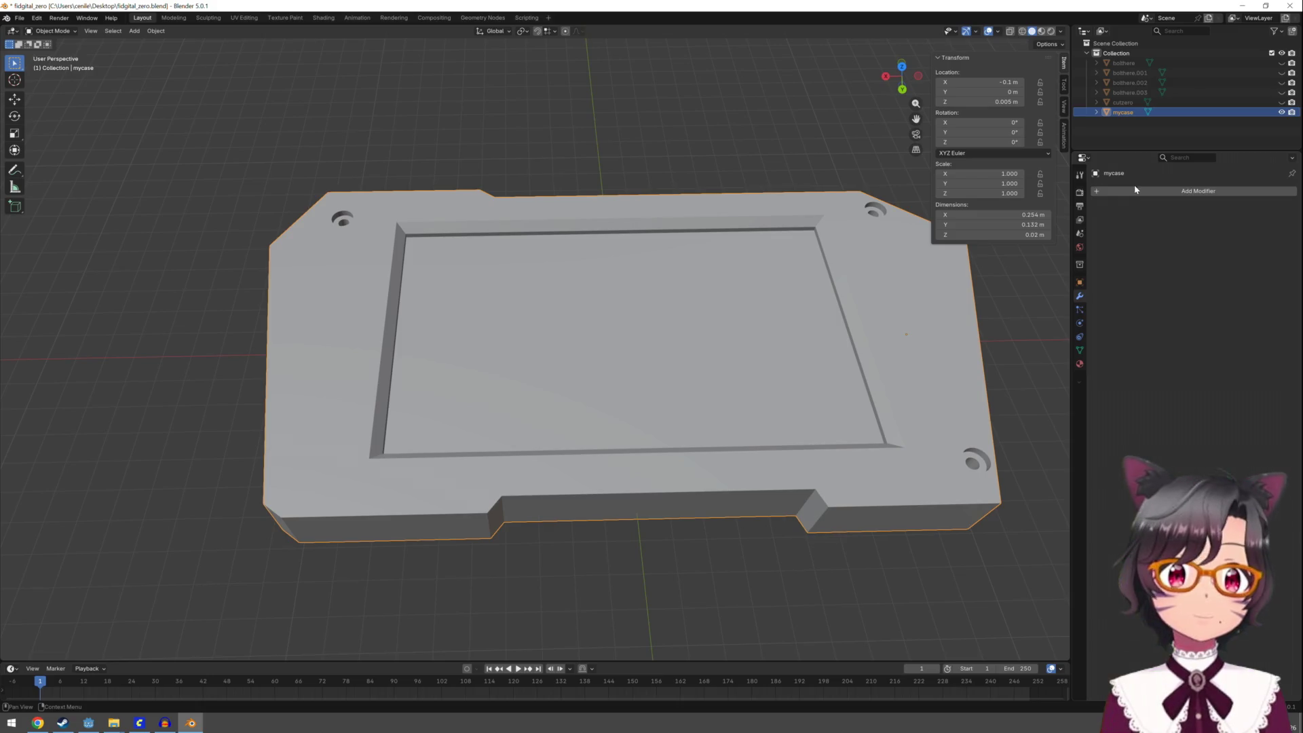
{"action": "left_click", "coordinate": [1138, 192]}
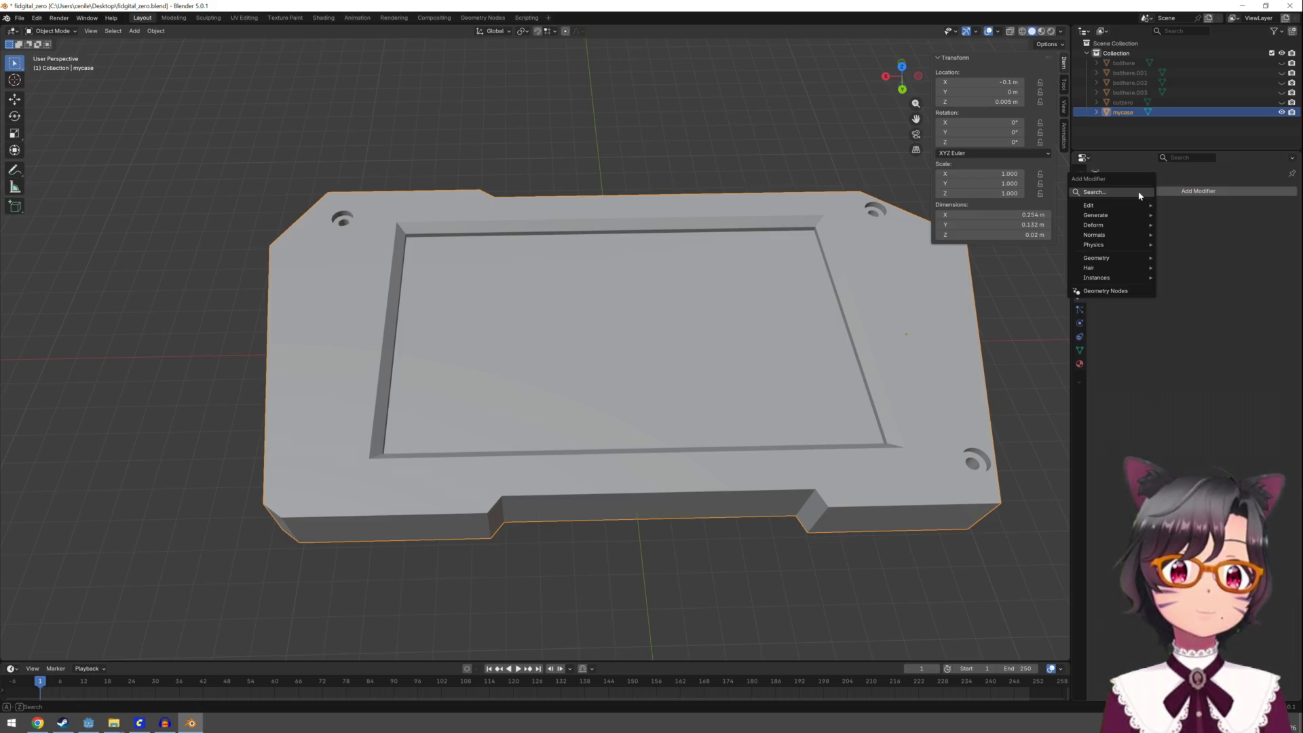
{"action": "left_click", "coordinate": [1219, 193]}
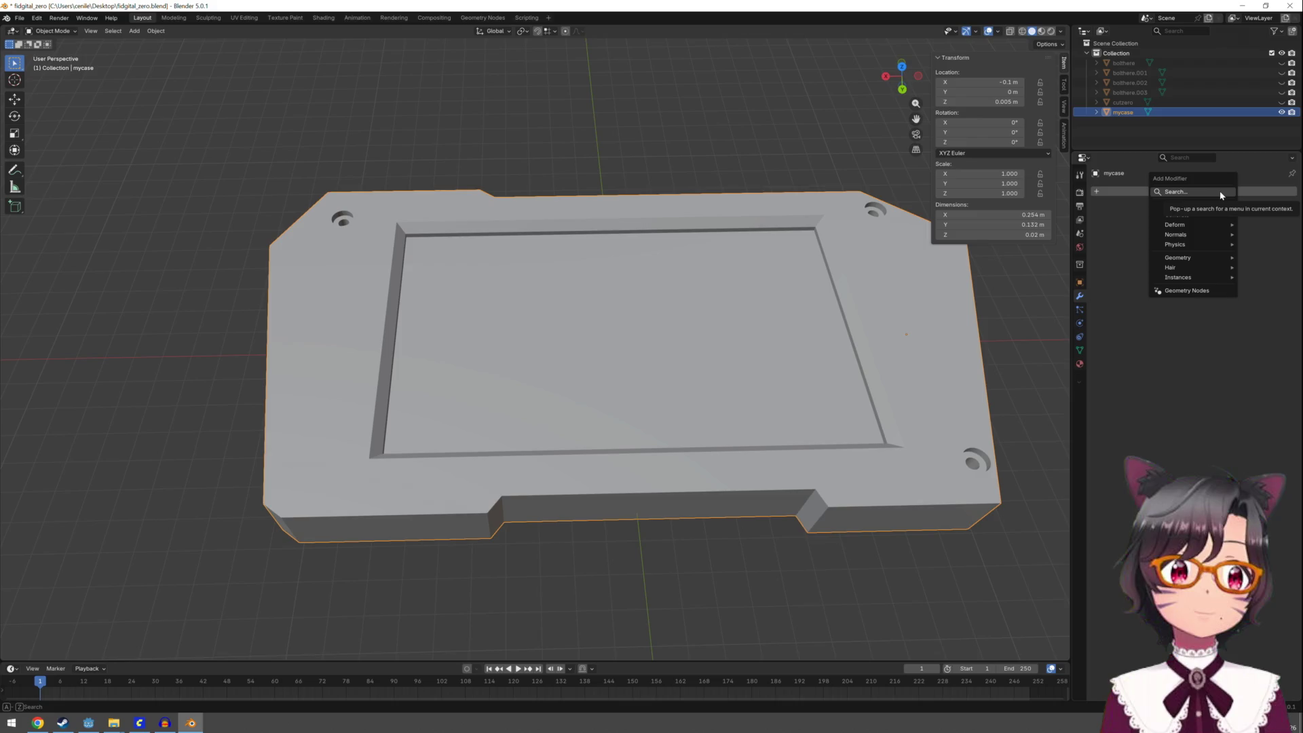
{"action": "left_click", "coordinate": [1219, 193]}
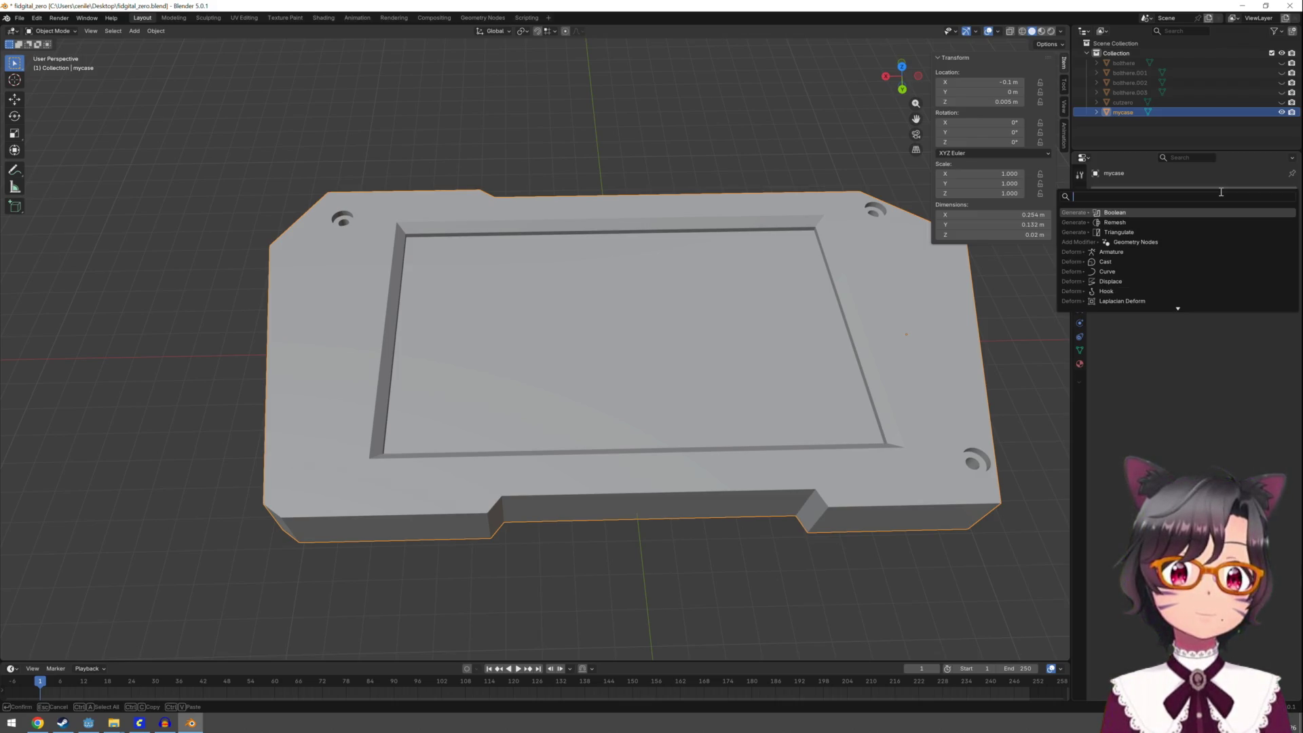
{"action": "key", "text": "Escape"}
{"action": "left_click", "coordinate": [1222, 195]}
{"action": "type", "text": "bool"}
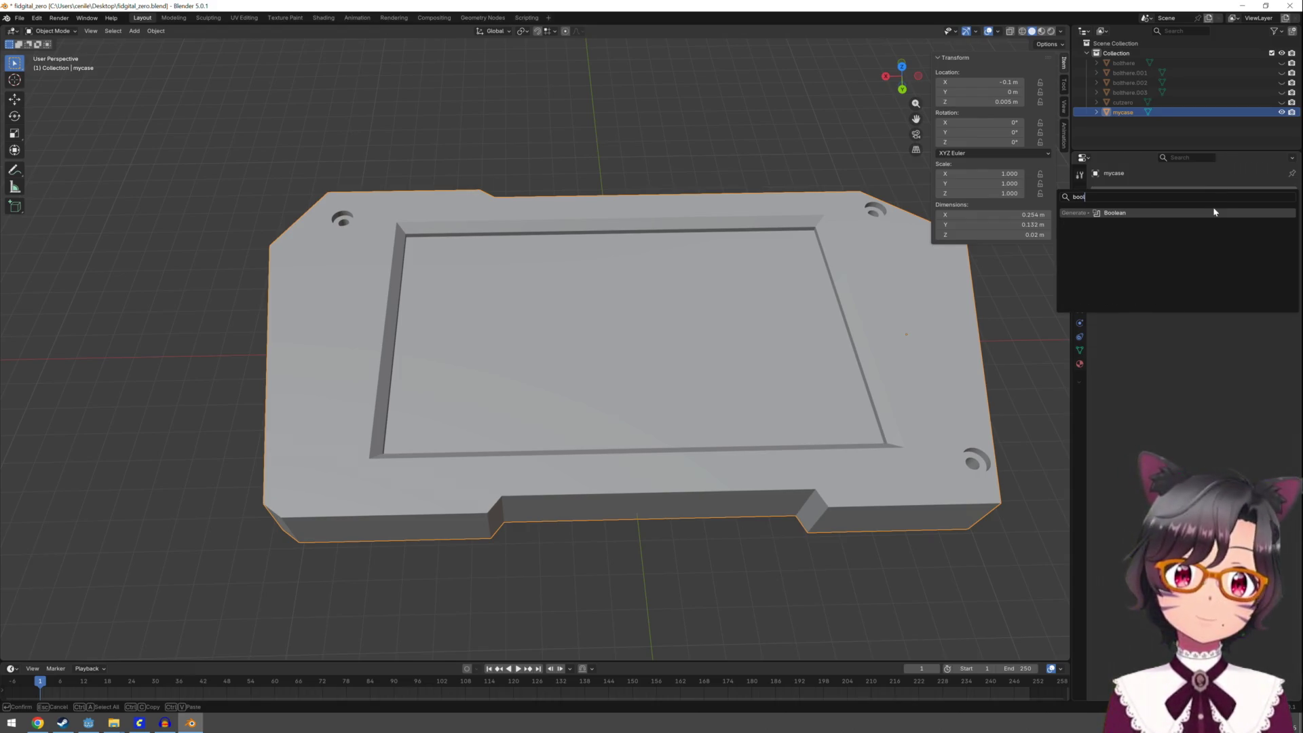
{"action": "left_click", "coordinate": [1215, 213]}
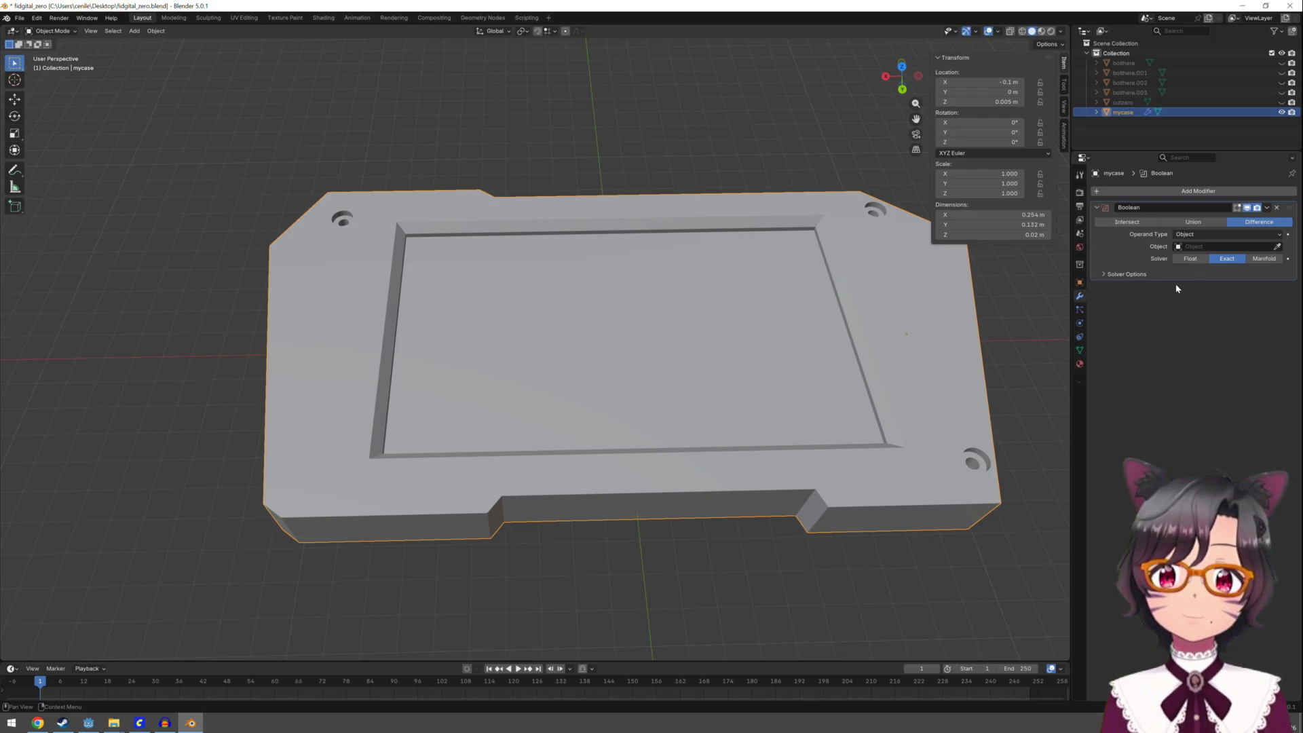
Set bolthere.003 as the Boolean cutter and view the bottom-left hole from a low angle
{"action": "left_click", "coordinate": [1224, 246]}
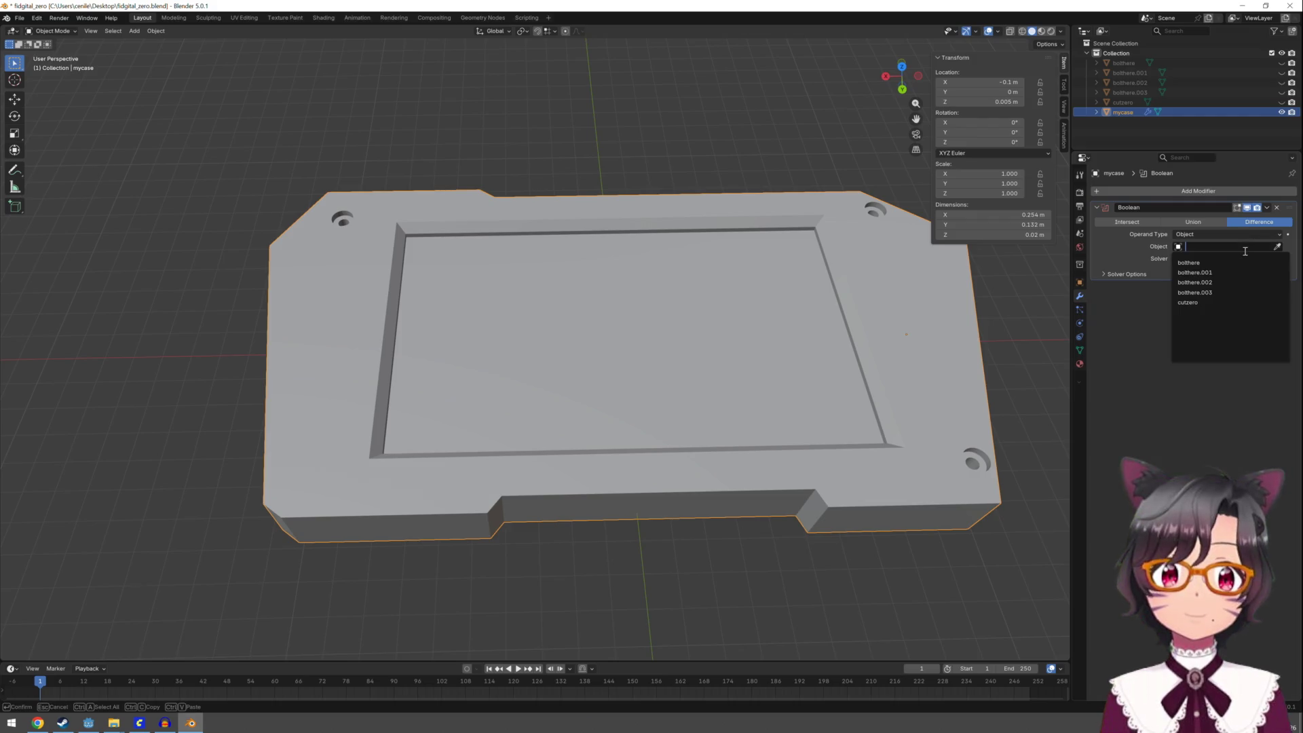
{"action": "left_click", "coordinate": [1219, 295]}
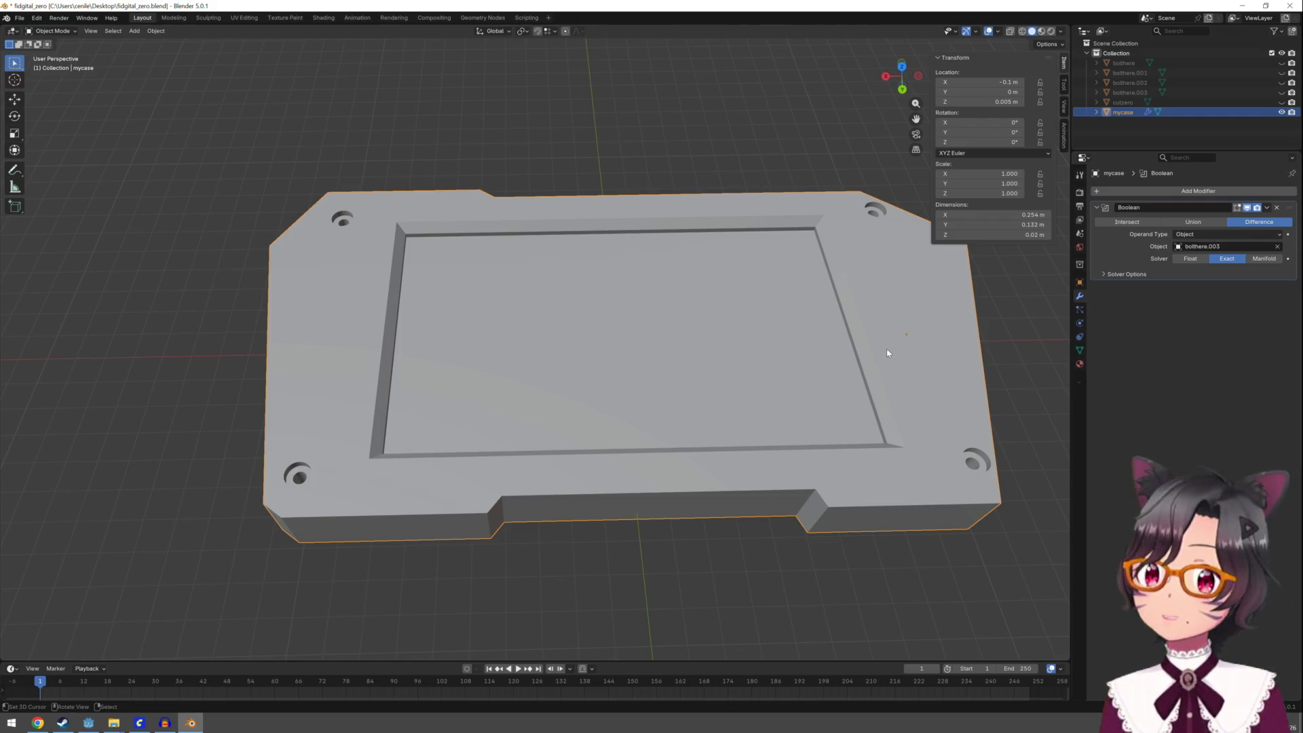
{"action": "scroll", "coordinate": [909, 342], "scroll_direction": "down", "scroll_amount": 2}
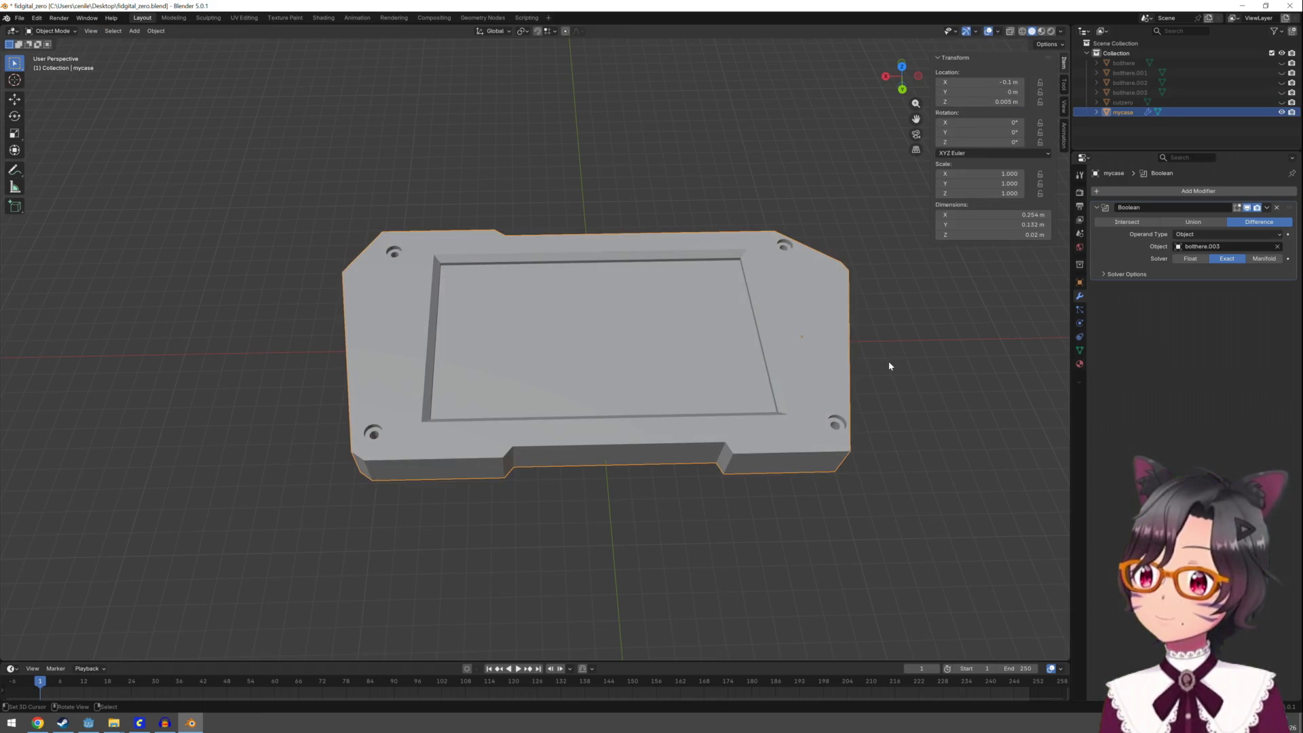
{"action": "left_click", "coordinate": [889, 363]}
{"action": "middle_click_drag", "start_coordinate": [916, 357], "coordinate": [825, 299]}
{"action": "left_click", "coordinate": [1267, 207]}
{"action": "left_click", "coordinate": [1221, 218]}
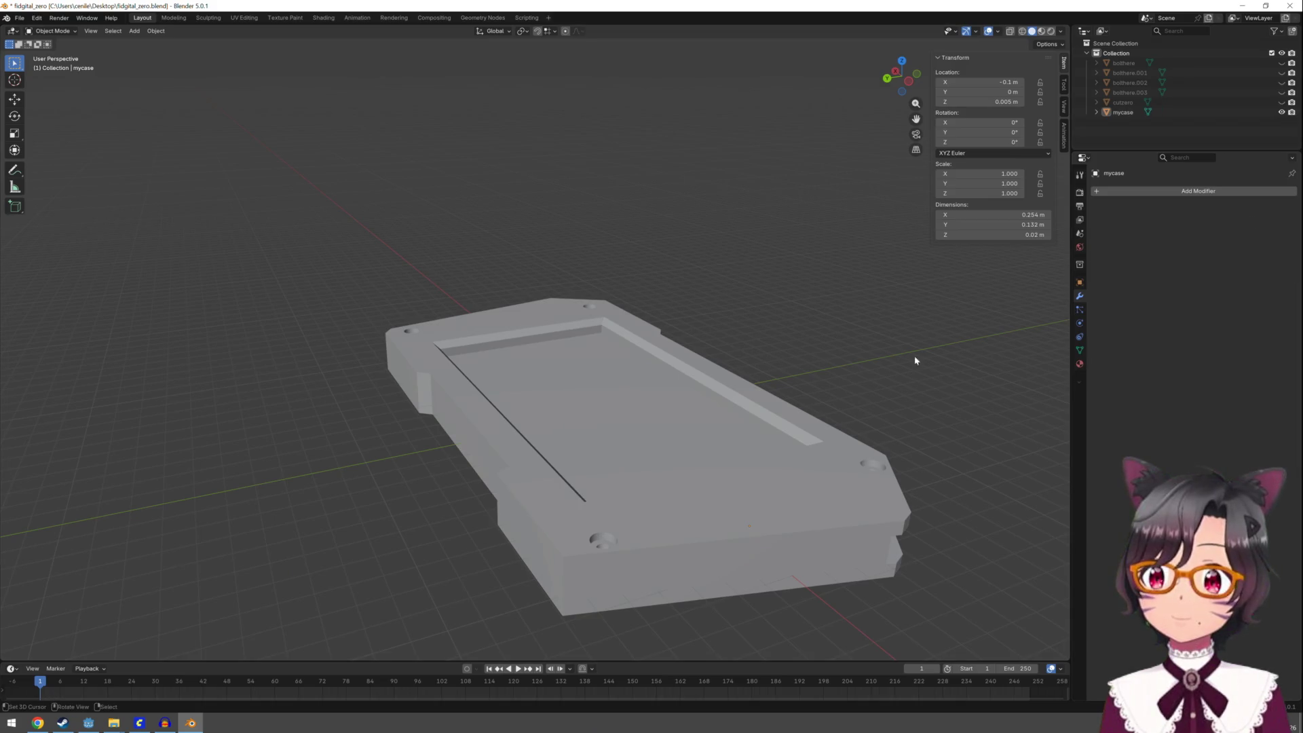
{"action": "mouse_move", "coordinate": [916, 363]}
{"action": "middle_mouse_down"}
{"action": "mouse_move", "coordinate": [866, 360]}
{"action": "mouse_move", "coordinate": [836, 332]}
{"action": "mouse_move", "coordinate": [846, 209]}
{"action": "mouse_move", "coordinate": [822, 332]}
{"action": "mouse_move", "coordinate": [856, 330]}
{"action": "mouse_move", "coordinate": [844, 451]}
{"action": "mouse_move", "coordinate": [823, 460]}
{"action": "mouse_move", "coordinate": [701, 389]}
{"action": "mouse_move", "coordinate": [639, 382]}
{"action": "mouse_move", "coordinate": [618, 342]}
{"action": "mouse_move", "coordinate": [633, 343]}
{"action": "middle_mouse_up"}
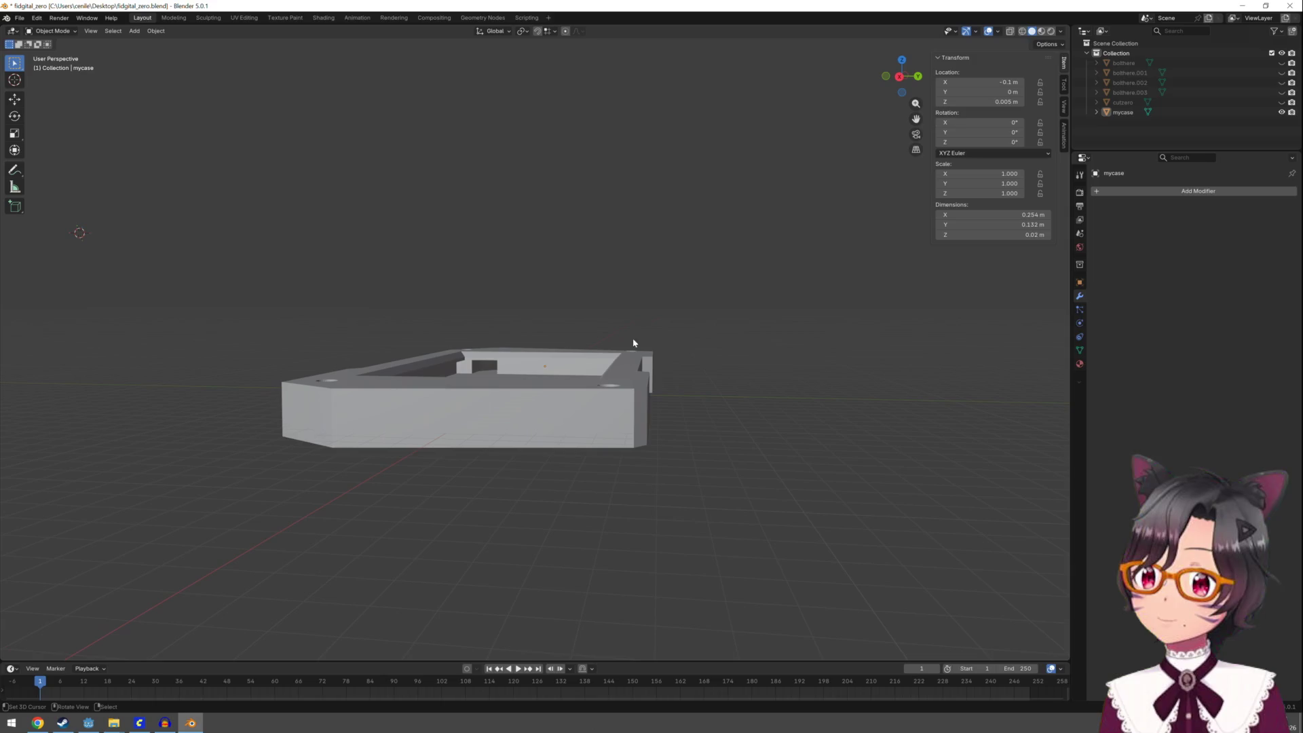
{"action": "mouse_move", "coordinate": [690, 293]}
{"action": "middle_mouse_down"}
{"action": "mouse_move", "coordinate": [518, 332]}
{"action": "mouse_move", "coordinate": [495, 367]}
{"action": "mouse_move", "coordinate": [521, 379]}
{"action": "mouse_move", "coordinate": [606, 366]}
{"action": "middle_mouse_up"}
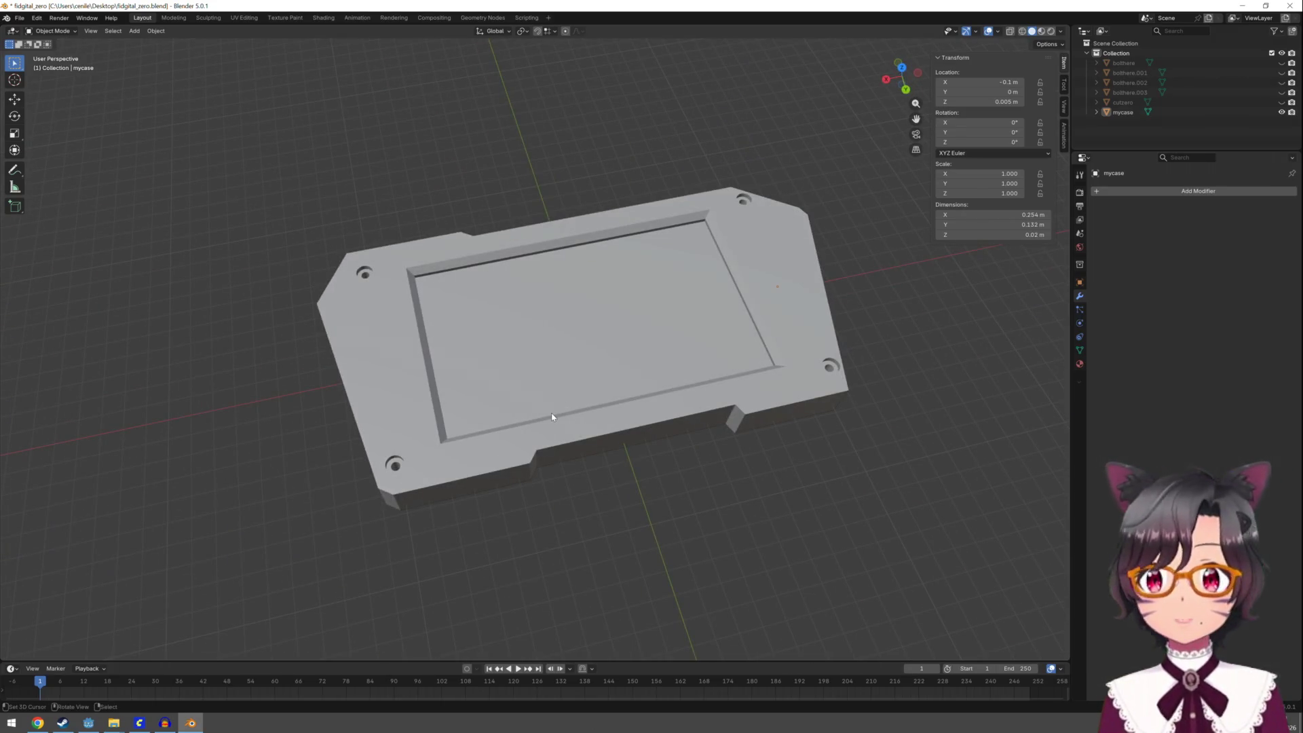
{"action": "middle_click_drag", "start_coordinate": [552, 417], "coordinate": [451, 445]}
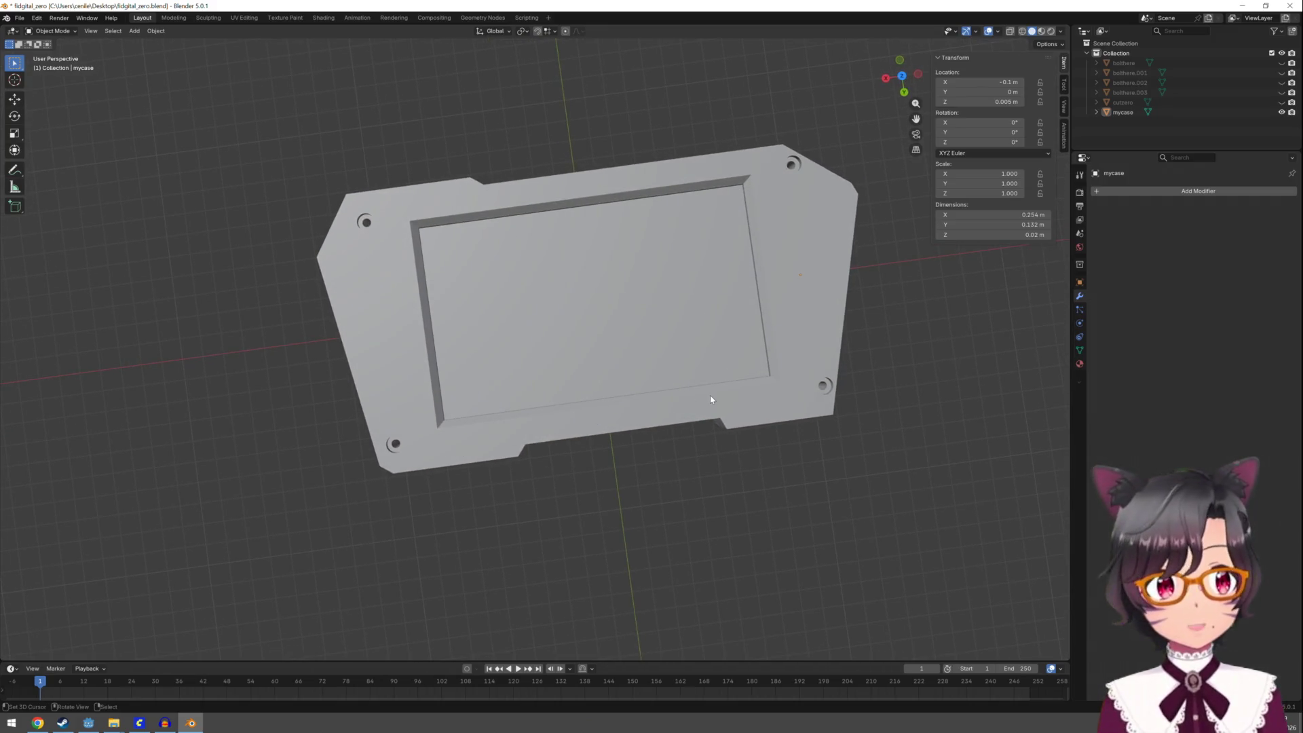
{"action": "left_click", "coordinate": [11, 723]}
Search for 'bambu' and launch Bambu Studio
{"action": "type", "text": "bambu"}
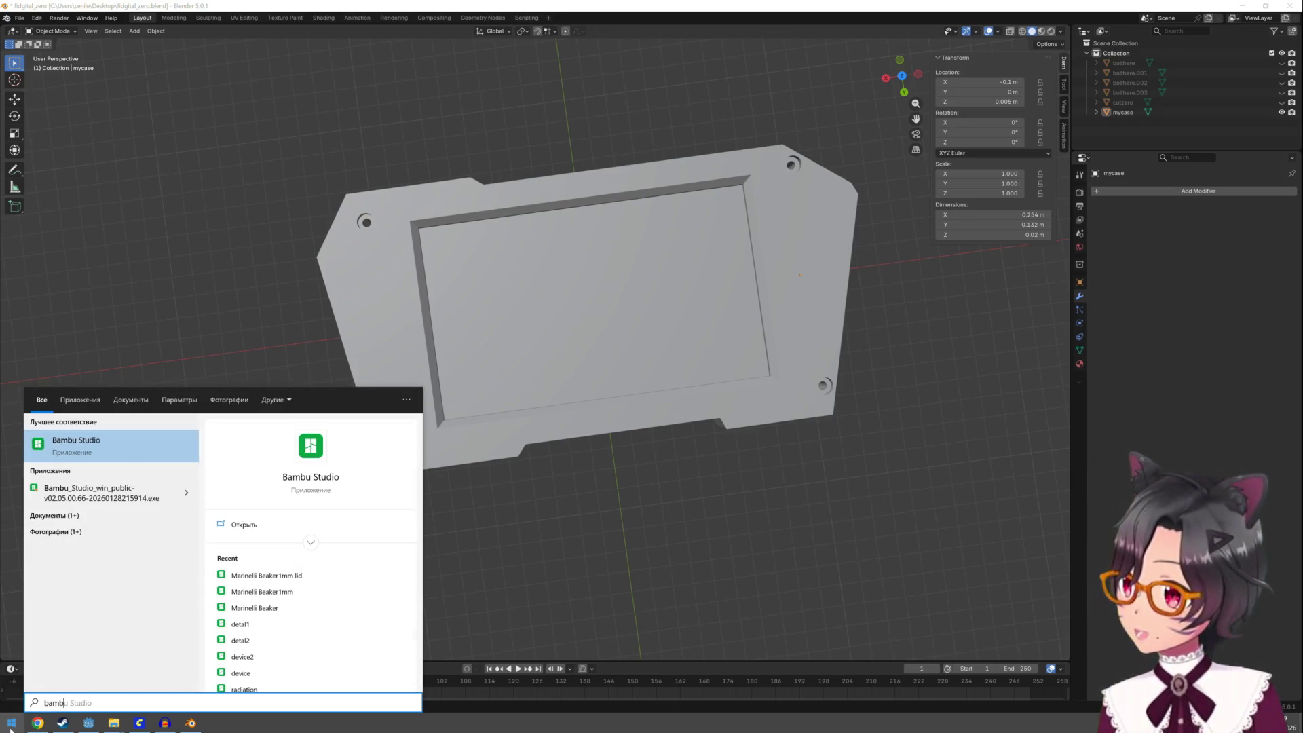
{"action": "left_click", "coordinate": [124, 437]}
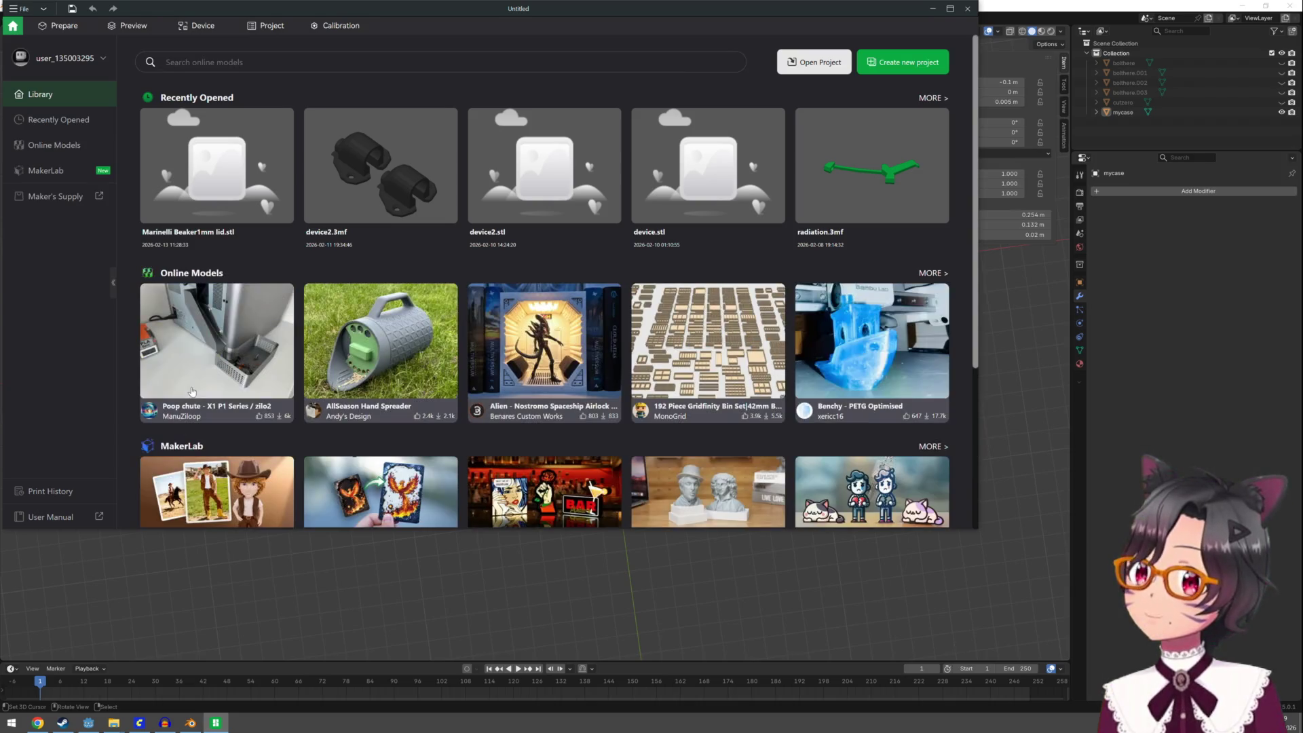
Open the Marinelli Beaker1mm lid project and emboss the text 'Raspi' on it
{"action": "left_click", "coordinate": [211, 202]}
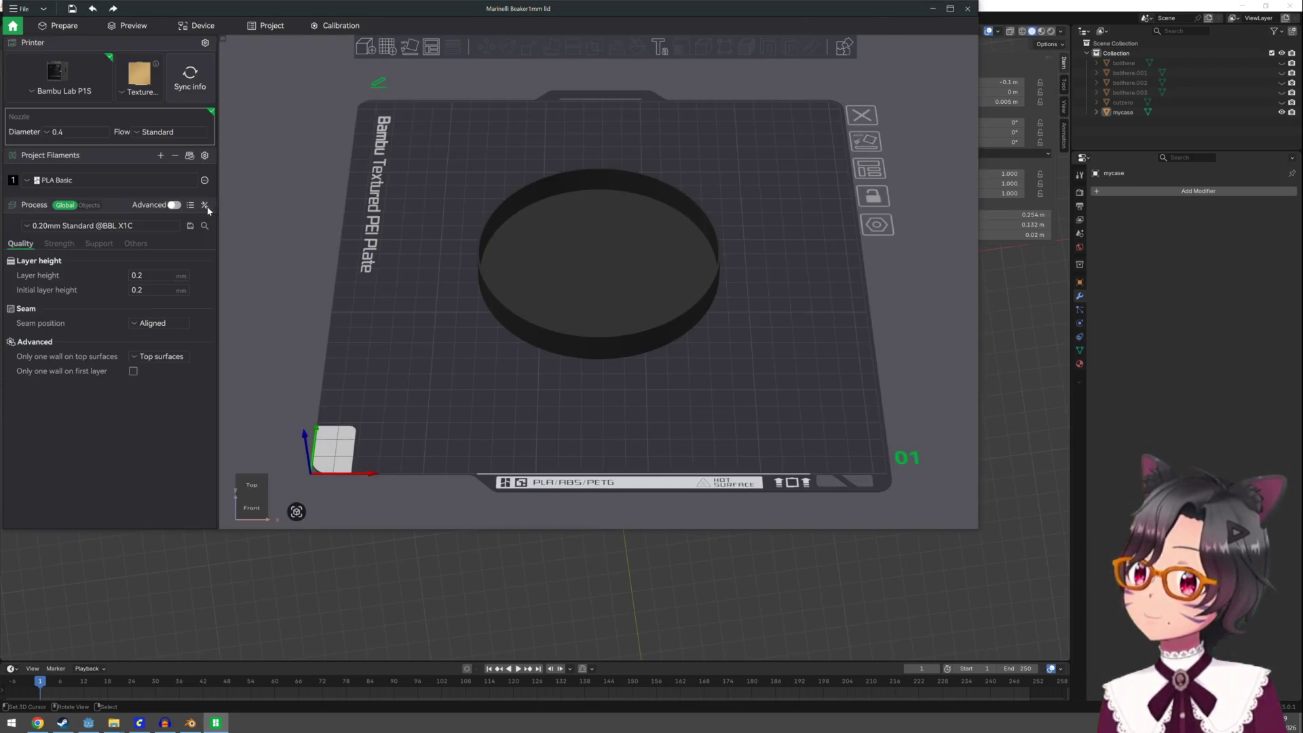
{"action": "left_click", "coordinate": [659, 46]}
{"action": "scroll", "coordinate": [603, 257], "scroll_direction": "up", "scroll_amount": 3}
{"action": "scroll", "coordinate": [603, 256], "scroll_direction": "up", "scroll_amount": 6}
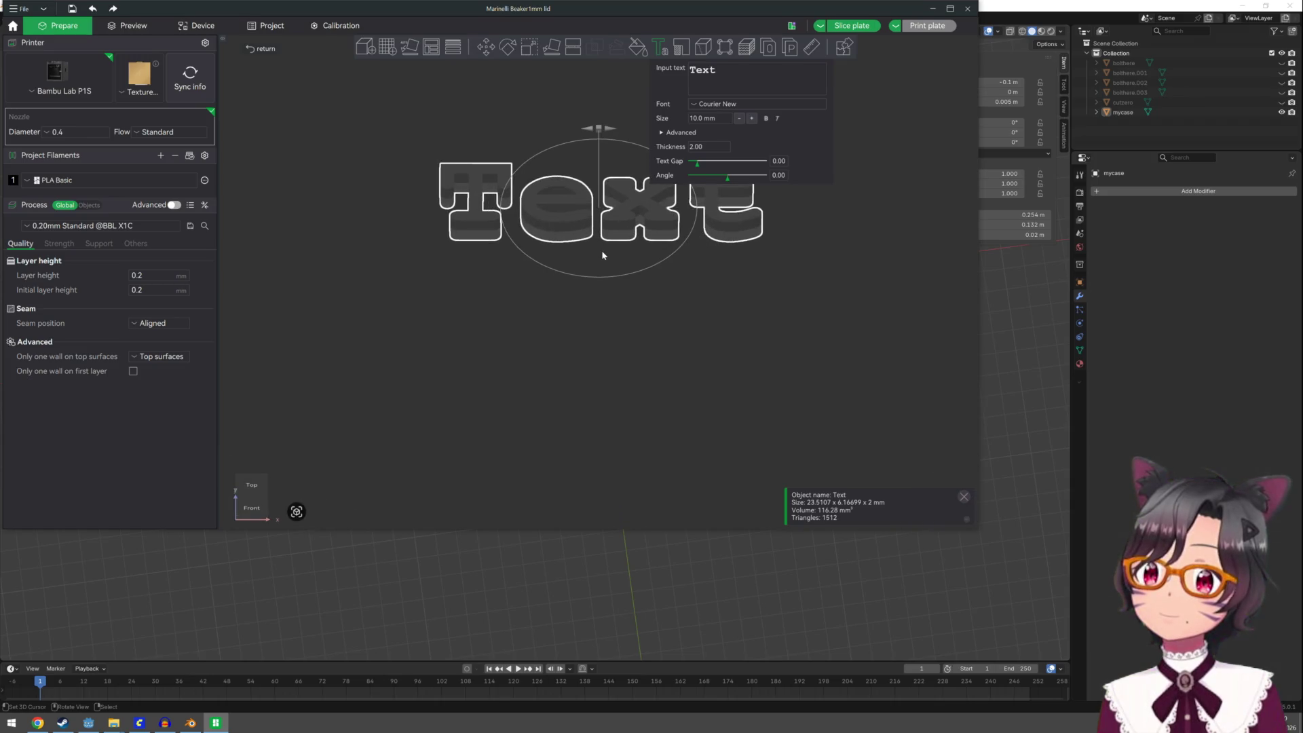
{"action": "scroll", "coordinate": [602, 251], "scroll_direction": "down", "scroll_amount": 2}
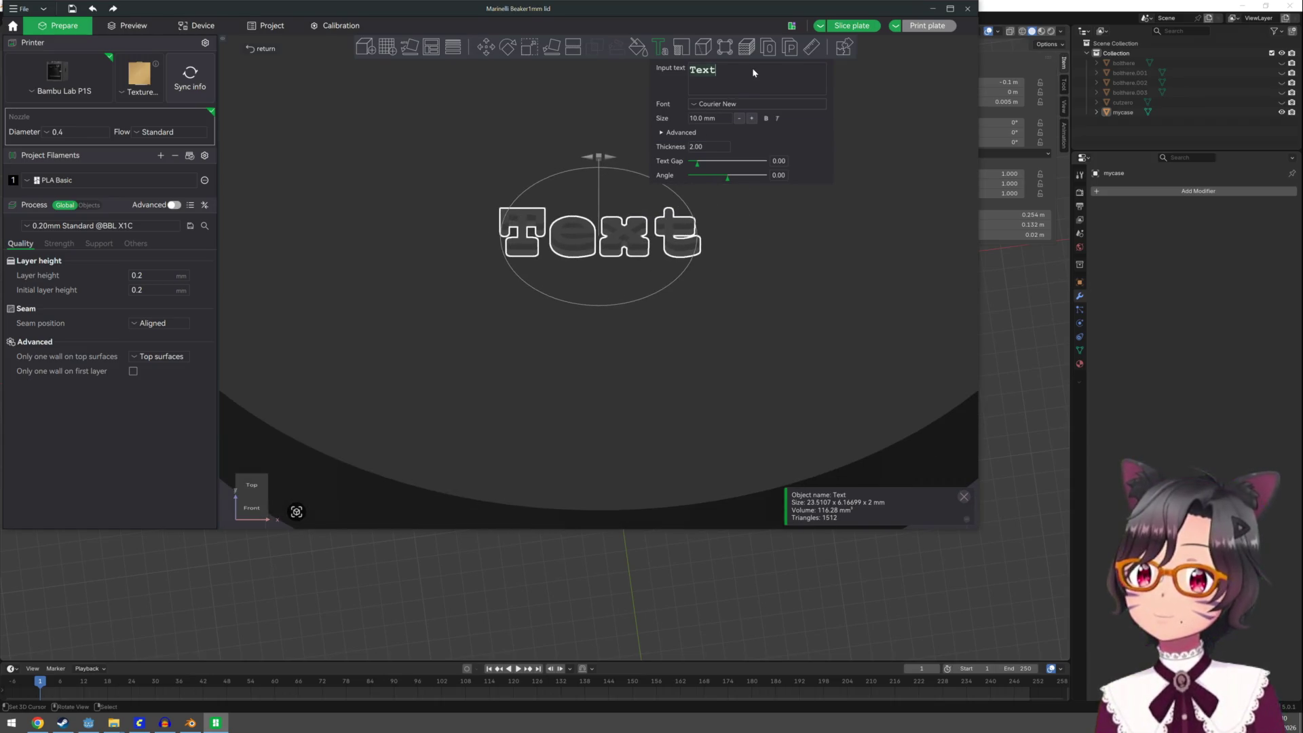
{"action": "key", "text": "ctrl+a"}
{"action": "type", "text": "R"}
{"action": "type", "text": "pi"}
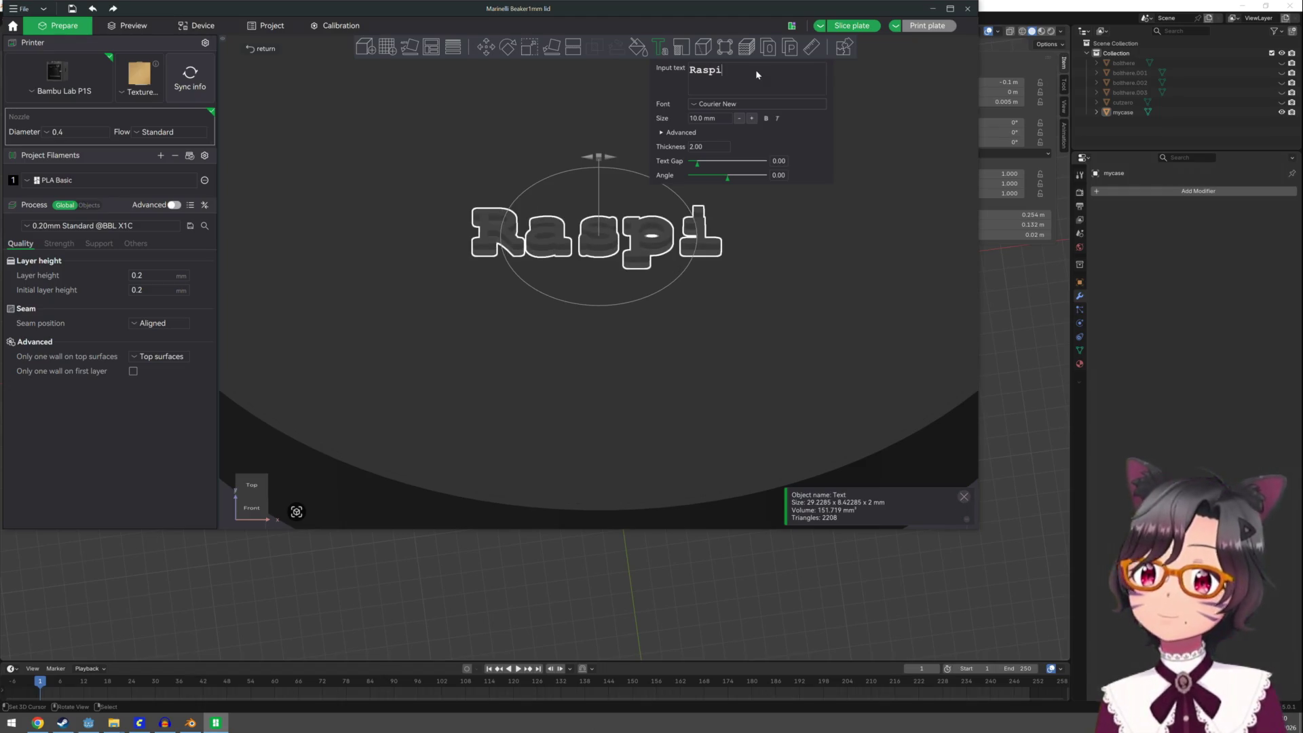
Raise the Raspi text object to Z 2.01 above the lid
{"action": "mouse_move", "coordinate": [738, 384]}
{"action": "middle_mouse_down"}
{"action": "mouse_move", "coordinate": [710, 352]}
{"action": "mouse_move", "coordinate": [659, 383]}
{"action": "mouse_move", "coordinate": [648, 409]}
{"action": "middle_mouse_up"}
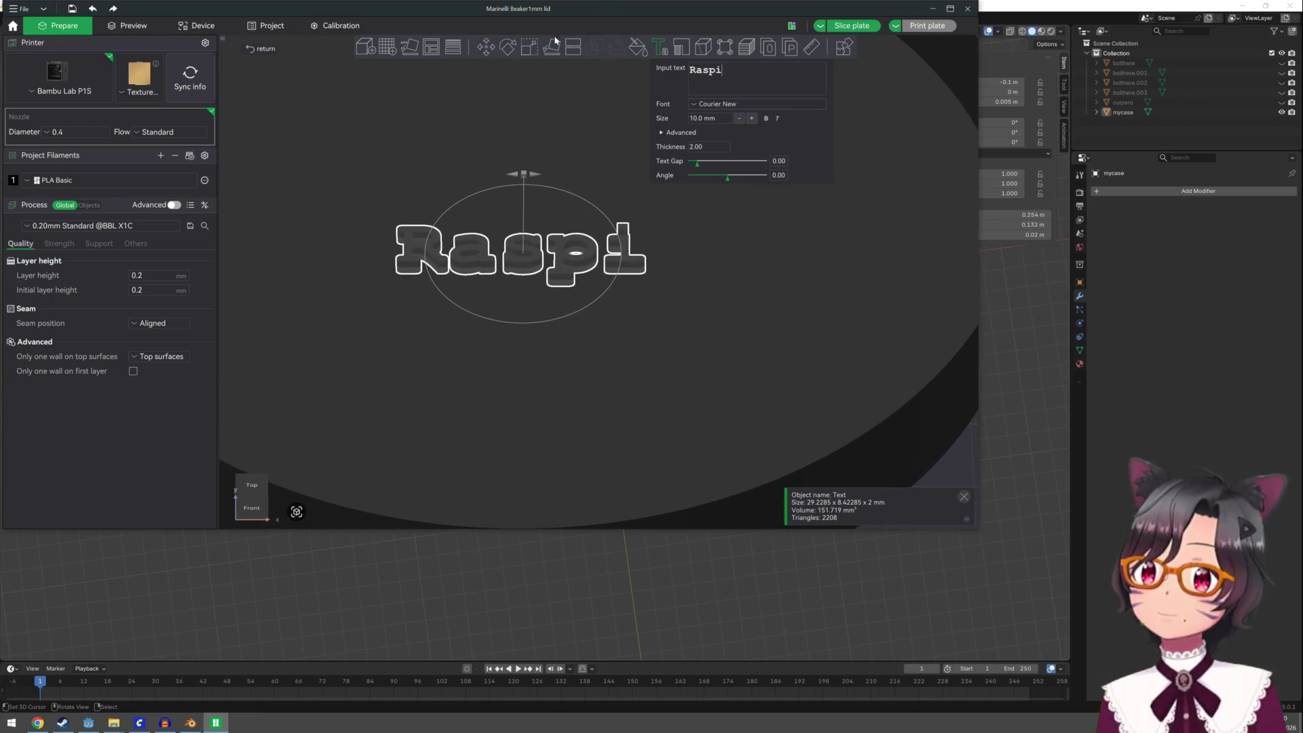
{"action": "left_click", "coordinate": [488, 50]}
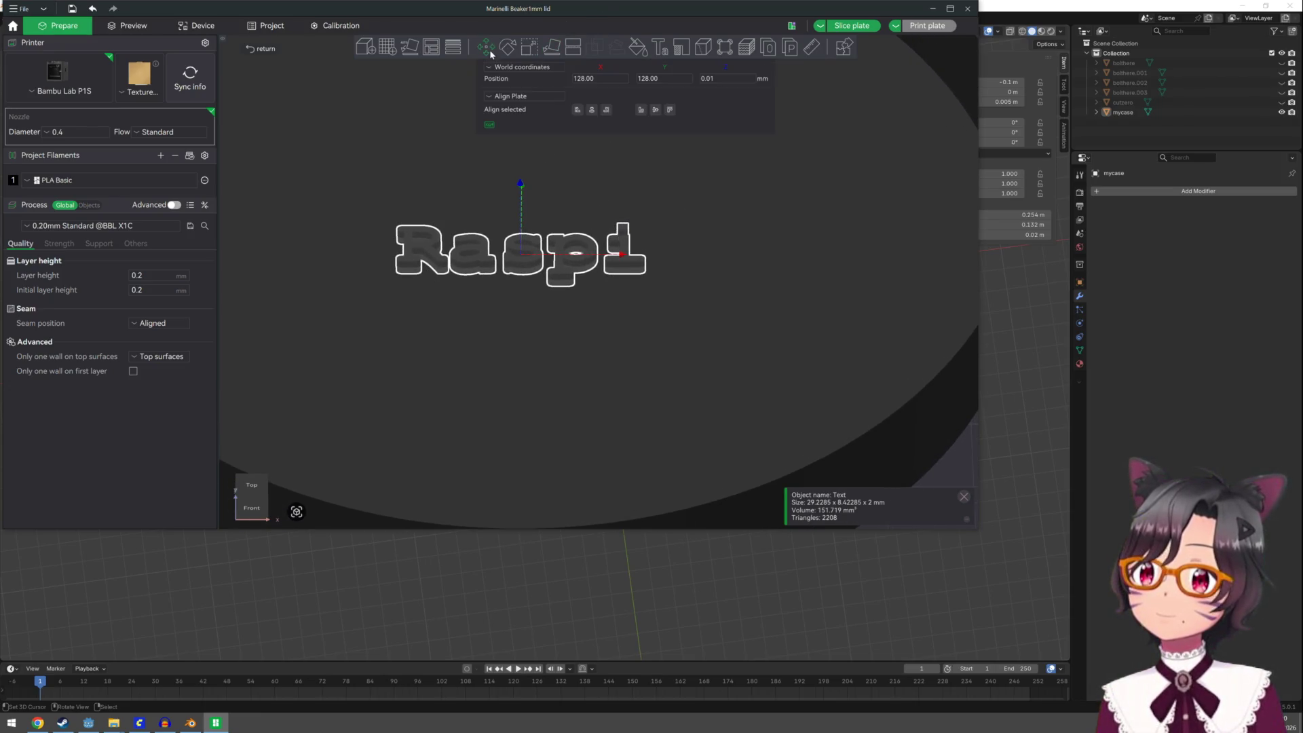
{"action": "left_click", "coordinate": [519, 184]}
{"action": "left_click", "coordinate": [513, 245]}
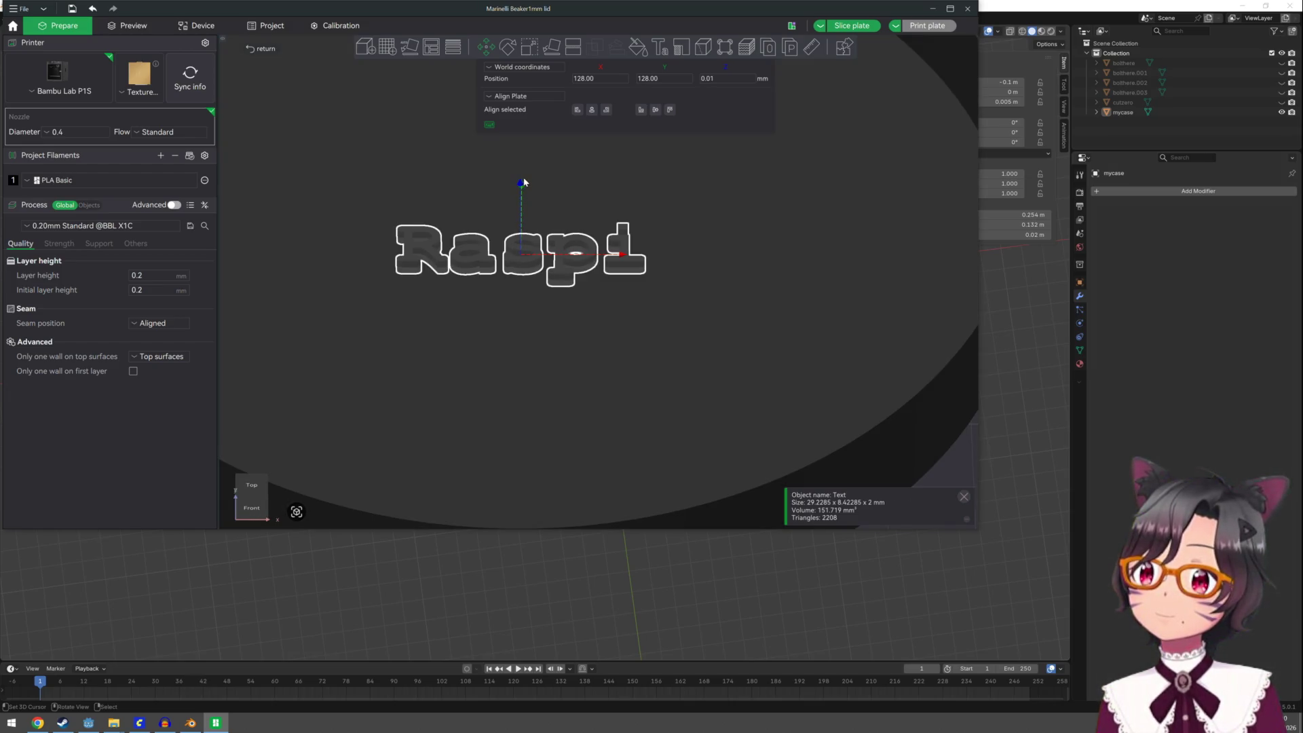
{"action": "mouse_move", "coordinate": [520, 185]}
{"action": "left_mouse_down"}
{"action": "mouse_move", "coordinate": [533, 176]}
{"action": "mouse_move", "coordinate": [527, 192]}
{"action": "left_mouse_up"}
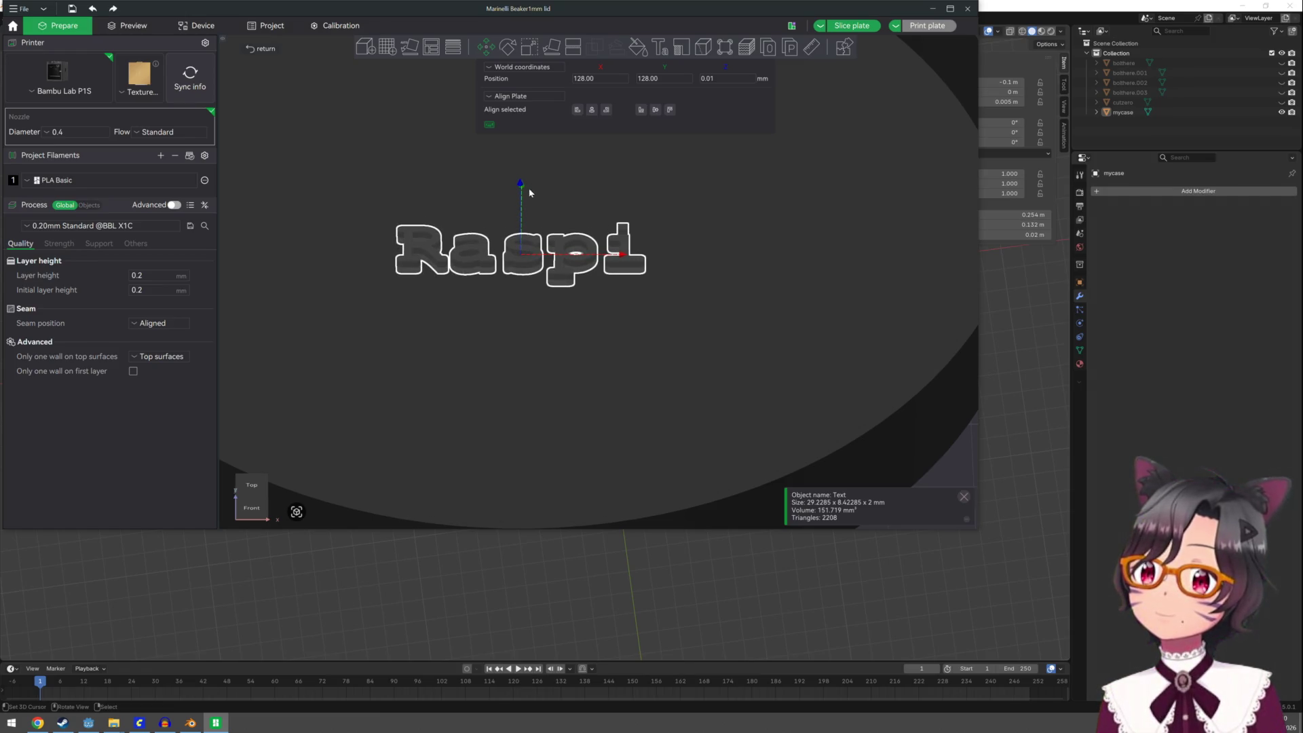
{"action": "scroll", "coordinate": [544, 224], "scroll_direction": "down", "scroll_amount": 3}
{"action": "scroll", "coordinate": [545, 224], "scroll_direction": "down", "scroll_amount": 2}
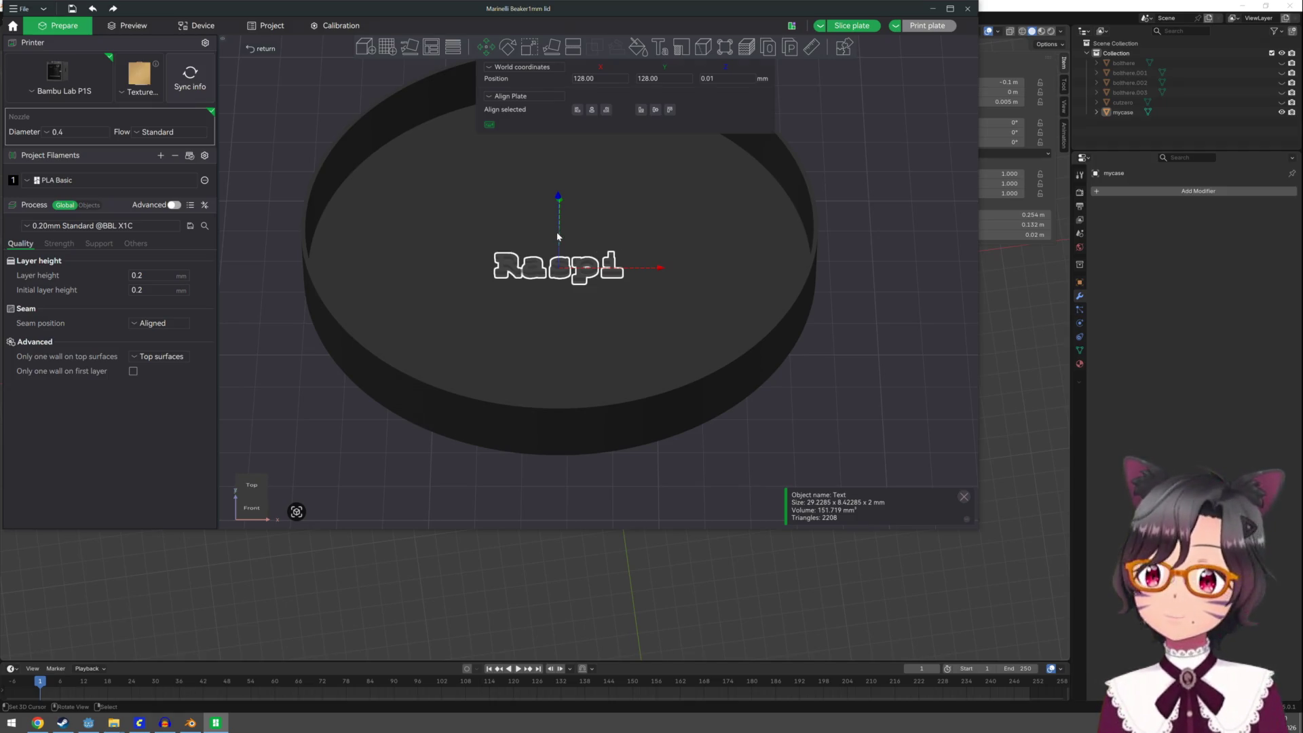
Delete the Raspi text and close Bambu Studio without saving the project
{"action": "key", "text": "Escape"}
{"action": "left_click", "coordinate": [554, 260]}
{"action": "left_click", "coordinate": [555, 264]}
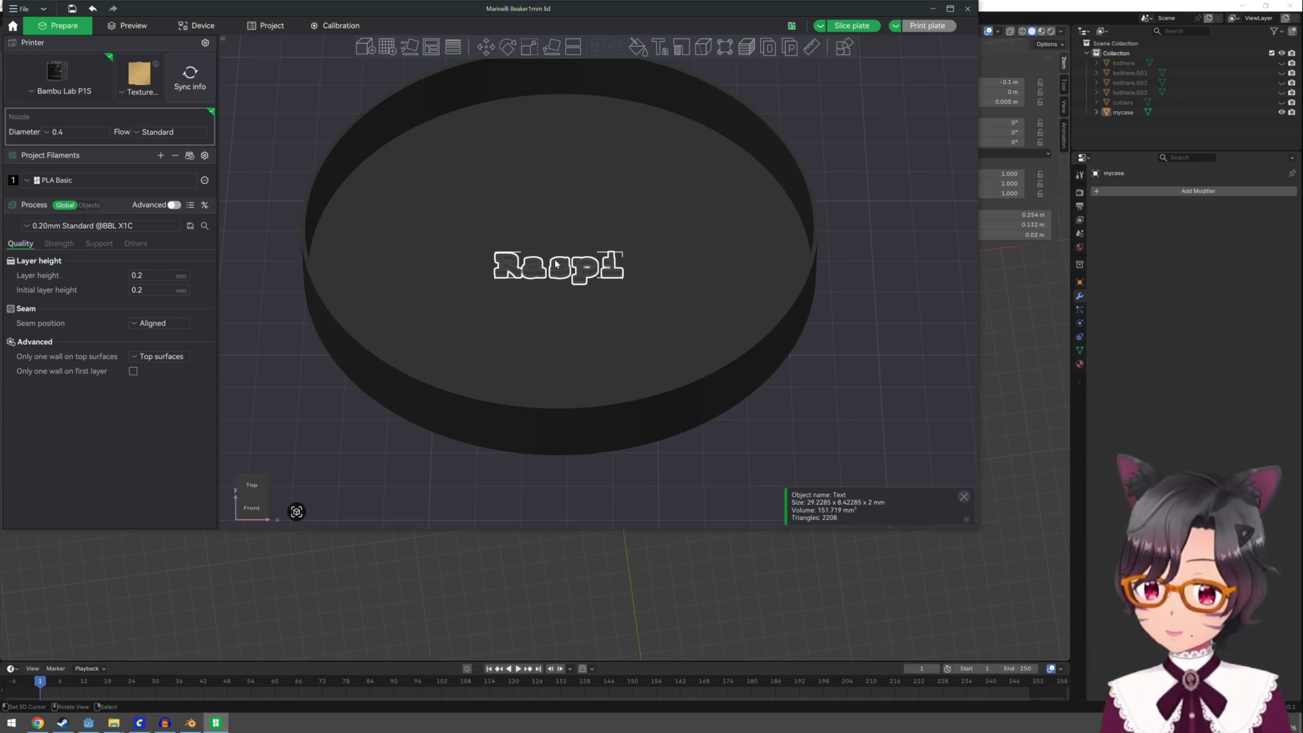
{"action": "key", "text": "Delete"}
{"action": "left_click", "coordinate": [971, 10]}
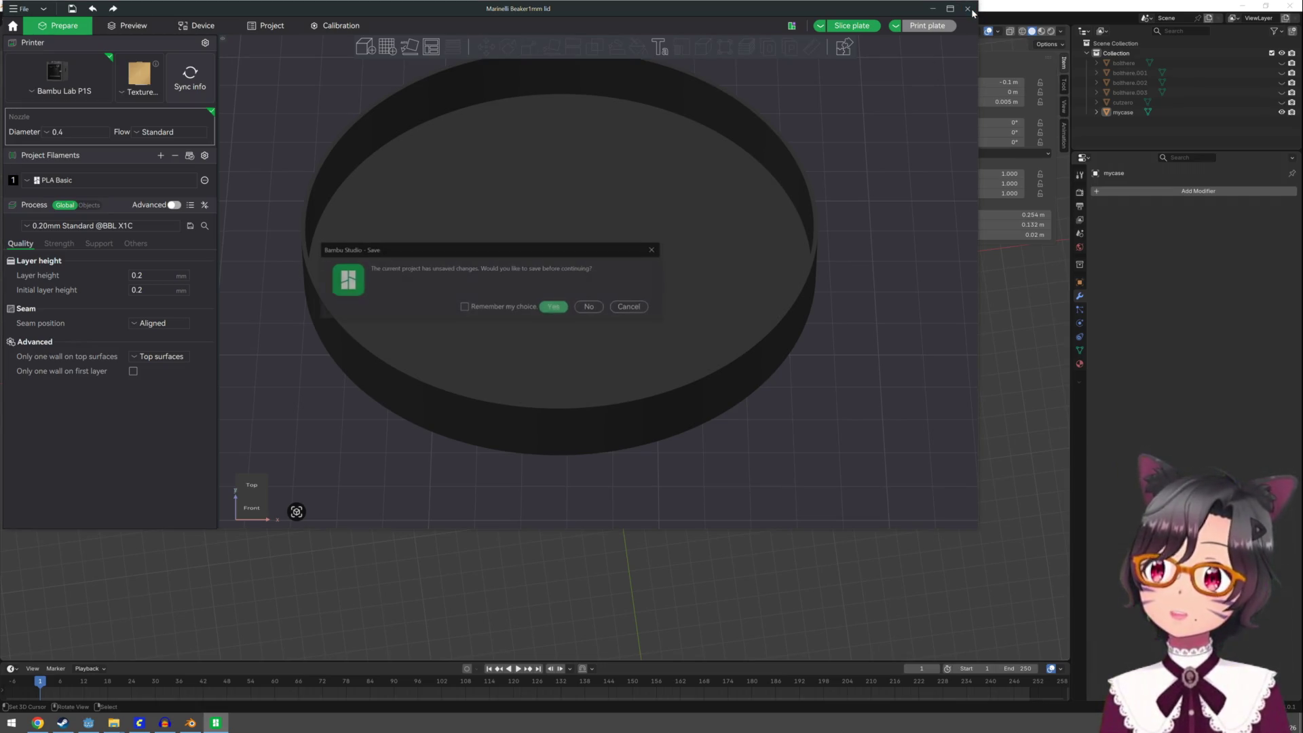
{"action": "left_click", "coordinate": [592, 303]}
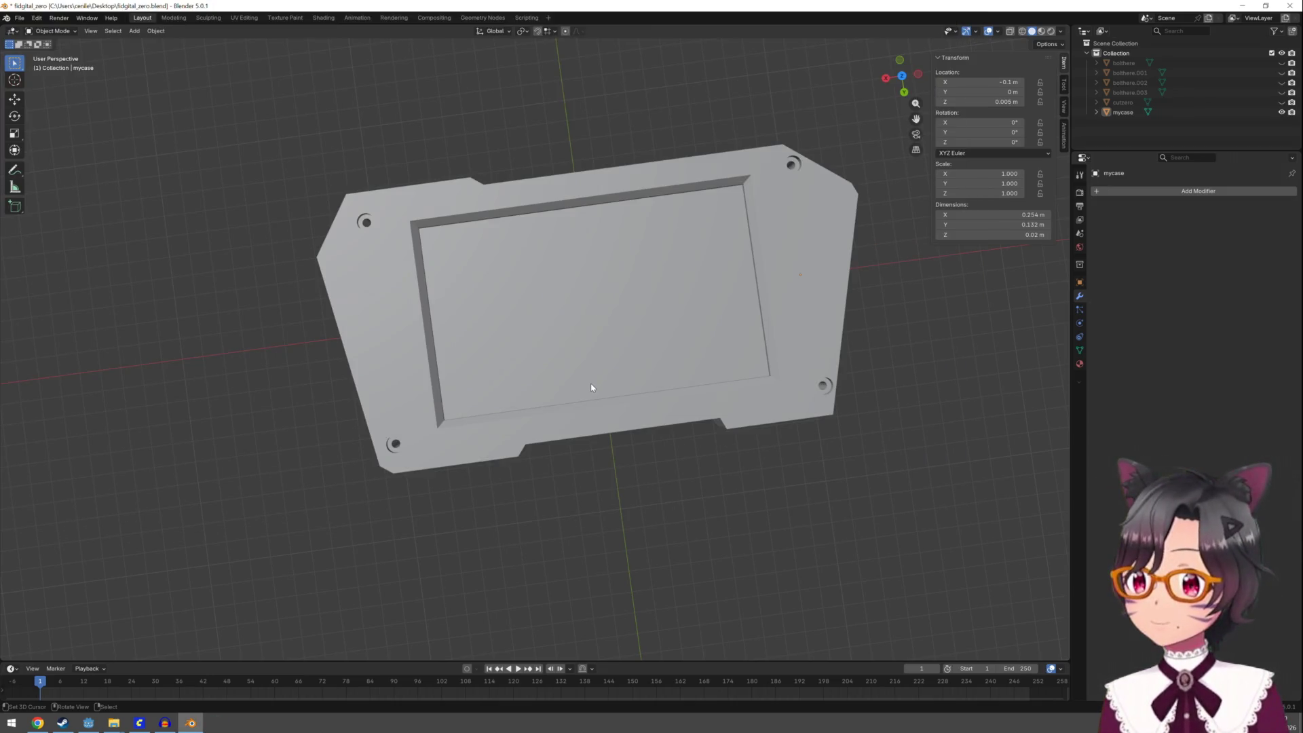
Orbit around mycase to inspect its bolt holes and end notch, saving fidgital_zero.blend
{"action": "mouse_move", "coordinate": [591, 387]}
{"action": "middle_mouse_down"}
{"action": "mouse_move", "coordinate": [597, 265]}
{"action": "mouse_move", "coordinate": [438, 260]}
{"action": "mouse_move", "coordinate": [572, 354]}
{"action": "mouse_move", "coordinate": [629, 368]}
{"action": "mouse_move", "coordinate": [640, 473]}
{"action": "mouse_move", "coordinate": [682, 229]}
{"action": "middle_mouse_up"}
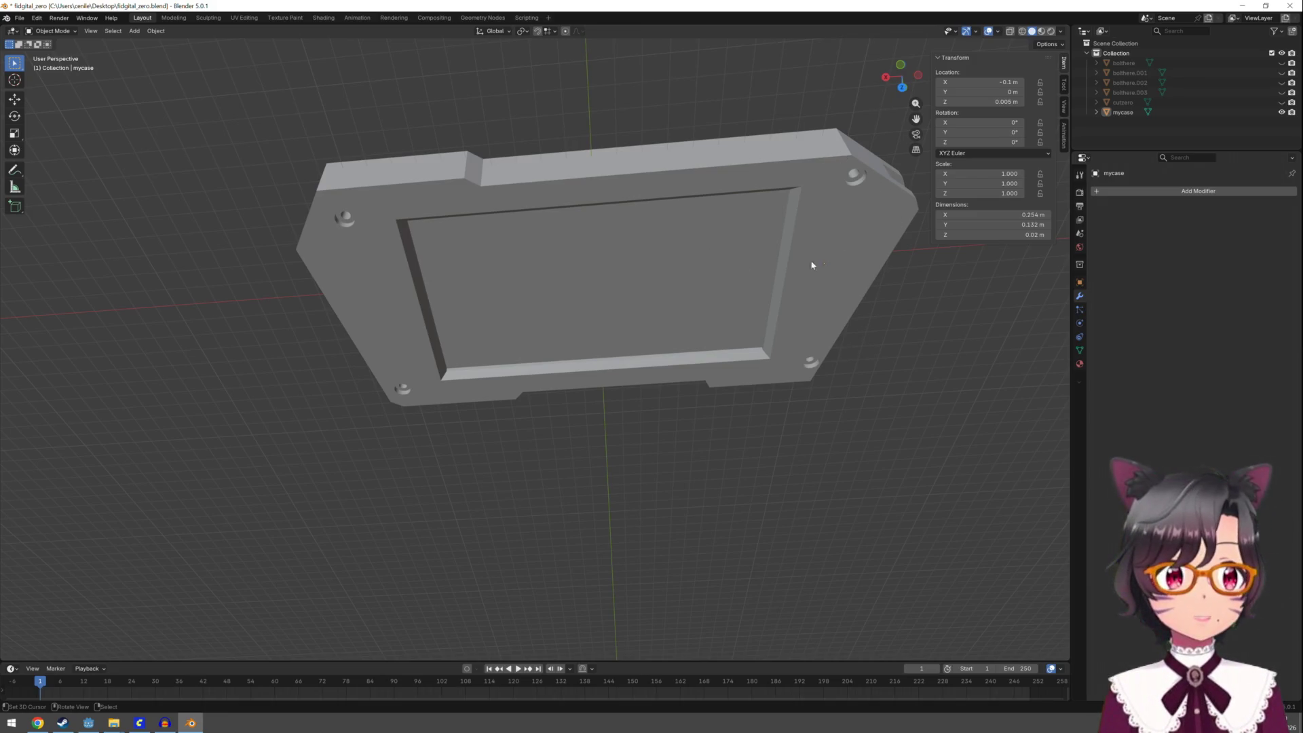
{"action": "mouse_move", "coordinate": [821, 309]}
{"action": "middle_mouse_down"}
{"action": "mouse_move", "coordinate": [762, 149]}
{"action": "mouse_move", "coordinate": [684, 169]}
{"action": "mouse_move", "coordinate": [864, 173]}
{"action": "mouse_move", "coordinate": [872, 115]}
{"action": "mouse_move", "coordinate": [887, 210]}
{"action": "mouse_move", "coordinate": [781, 241]}
{"action": "mouse_move", "coordinate": [834, 209]}
{"action": "mouse_move", "coordinate": [839, 157]}
{"action": "mouse_move", "coordinate": [824, 258]}
{"action": "mouse_move", "coordinate": [828, 207]}
{"action": "middle_mouse_up"}
{"action": "key", "text": "ctrl+s"}
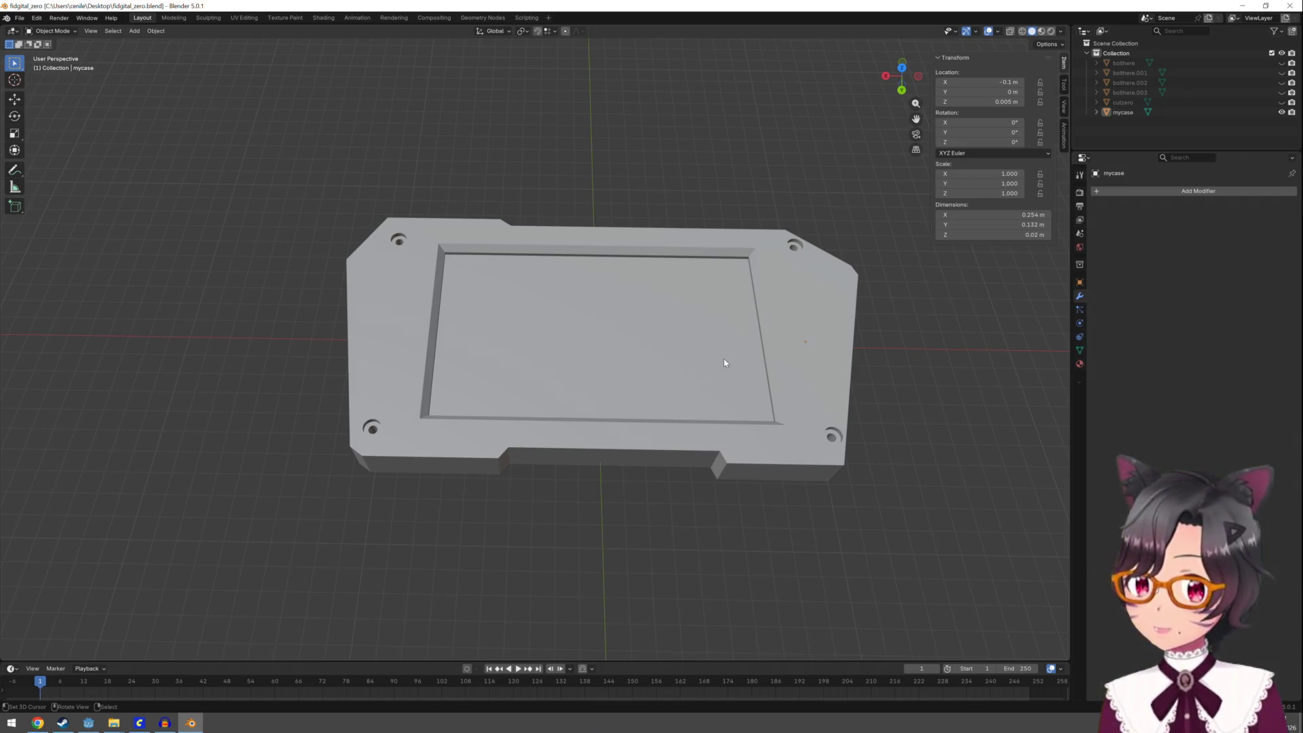
{"action": "mouse_move", "coordinate": [859, 370]}
{"action": "middle_mouse_down"}
{"action": "mouse_move", "coordinate": [774, 294]}
{"action": "mouse_move", "coordinate": [730, 285]}
{"action": "middle_mouse_up"}
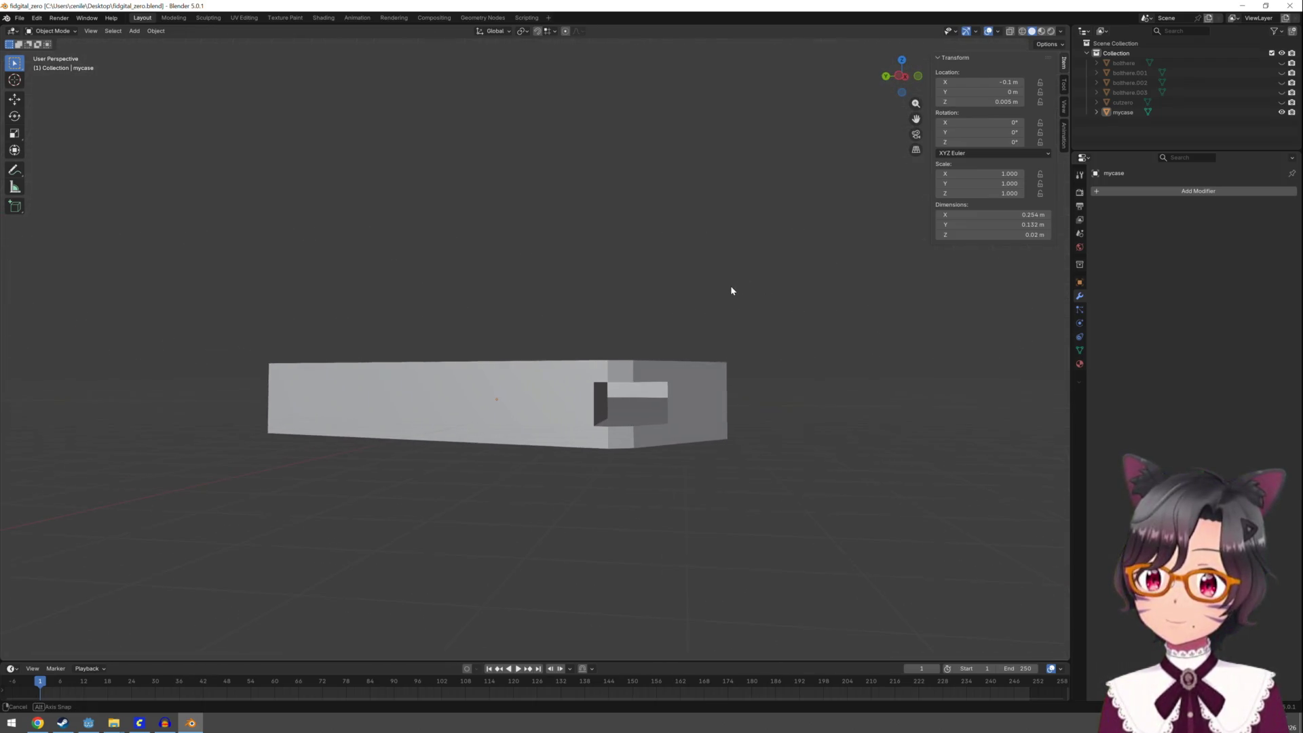
{"action": "left_click", "coordinate": [679, 385]}
{"action": "key", "text": "Tab"}
{"action": "key", "text": "Tab"}
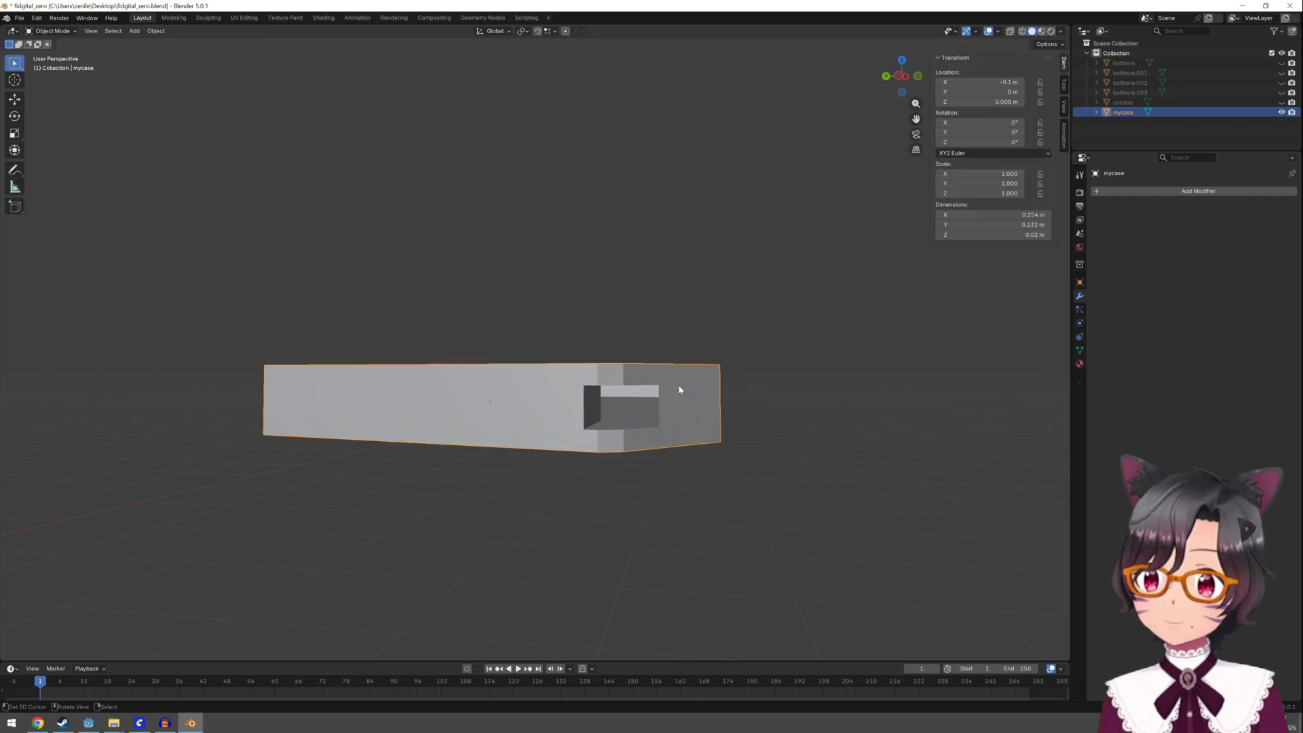
{"action": "key", "text": "Tab"}
{"action": "key", "text": "a"}
{"action": "key", "text": "alt+a"}
{"action": "key", "text": "a"}
{"action": "mouse_move", "coordinate": [696, 376]}
{"action": "middle_mouse_down"}
{"action": "mouse_move", "coordinate": [699, 421]}
{"action": "mouse_move", "coordinate": [668, 431]}
{"action": "mouse_move", "coordinate": [695, 378]}
{"action": "mouse_move", "coordinate": [657, 375]}
{"action": "middle_mouse_up"}
{"action": "middle_click_drag", "start_coordinate": [500, 375], "coordinate": [550, 376]}
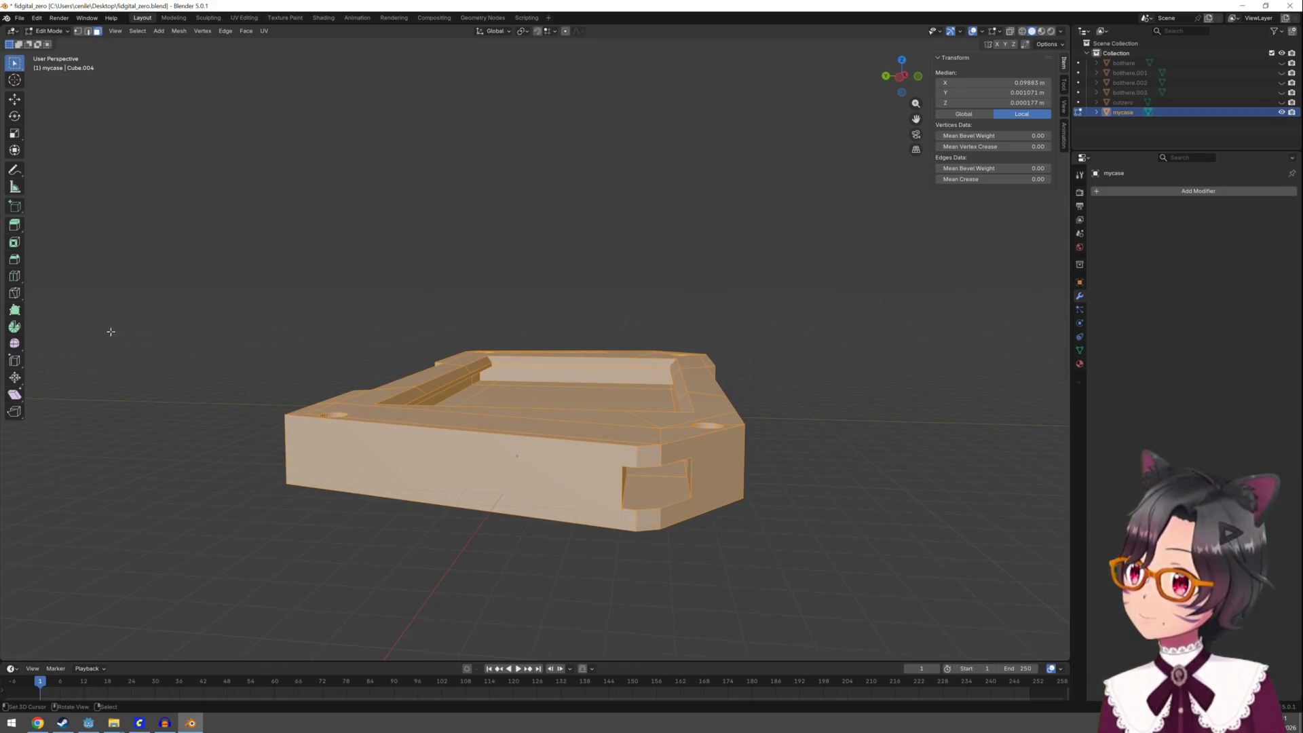
{"action": "left_click", "coordinate": [15, 277]}
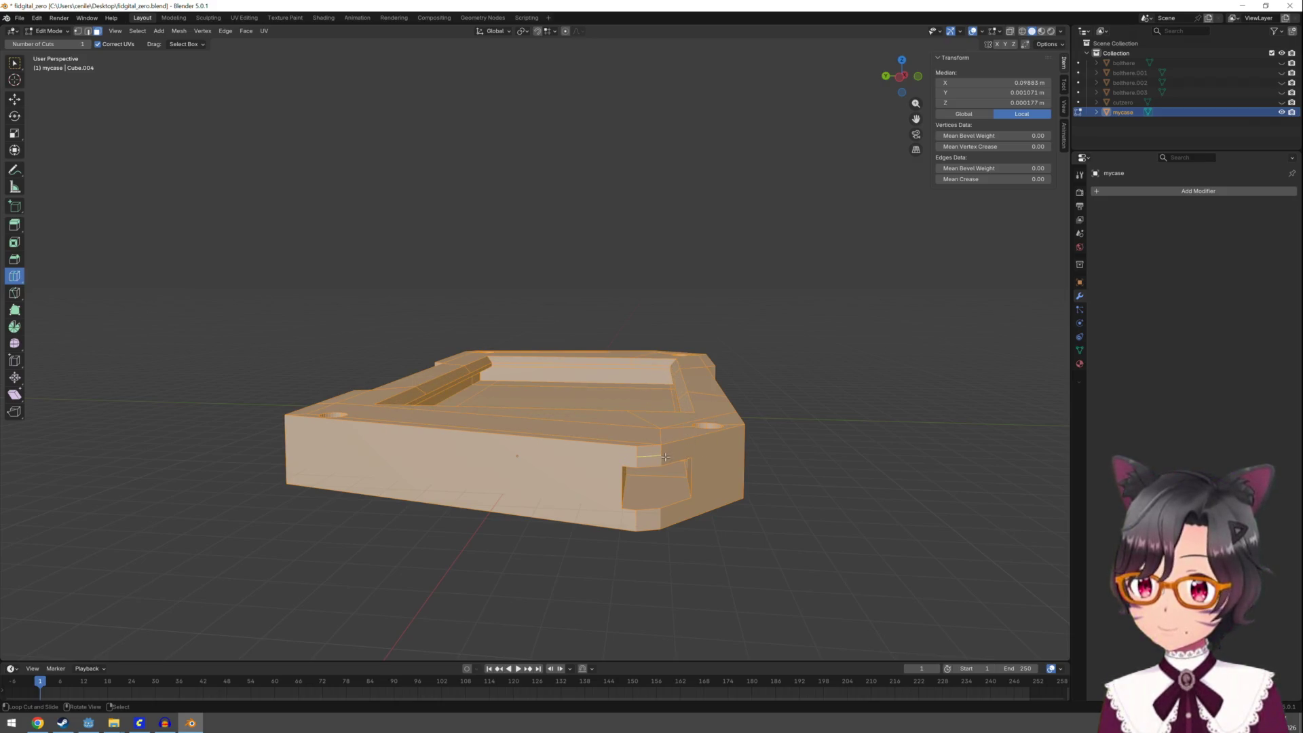
{"action": "mouse_move", "coordinate": [628, 463]}
{"action": "middle_mouse_down"}
{"action": "mouse_move", "coordinate": [613, 436]}
{"action": "mouse_move", "coordinate": [584, 430]}
{"action": "mouse_move", "coordinate": [628, 306]}
{"action": "middle_mouse_up"}
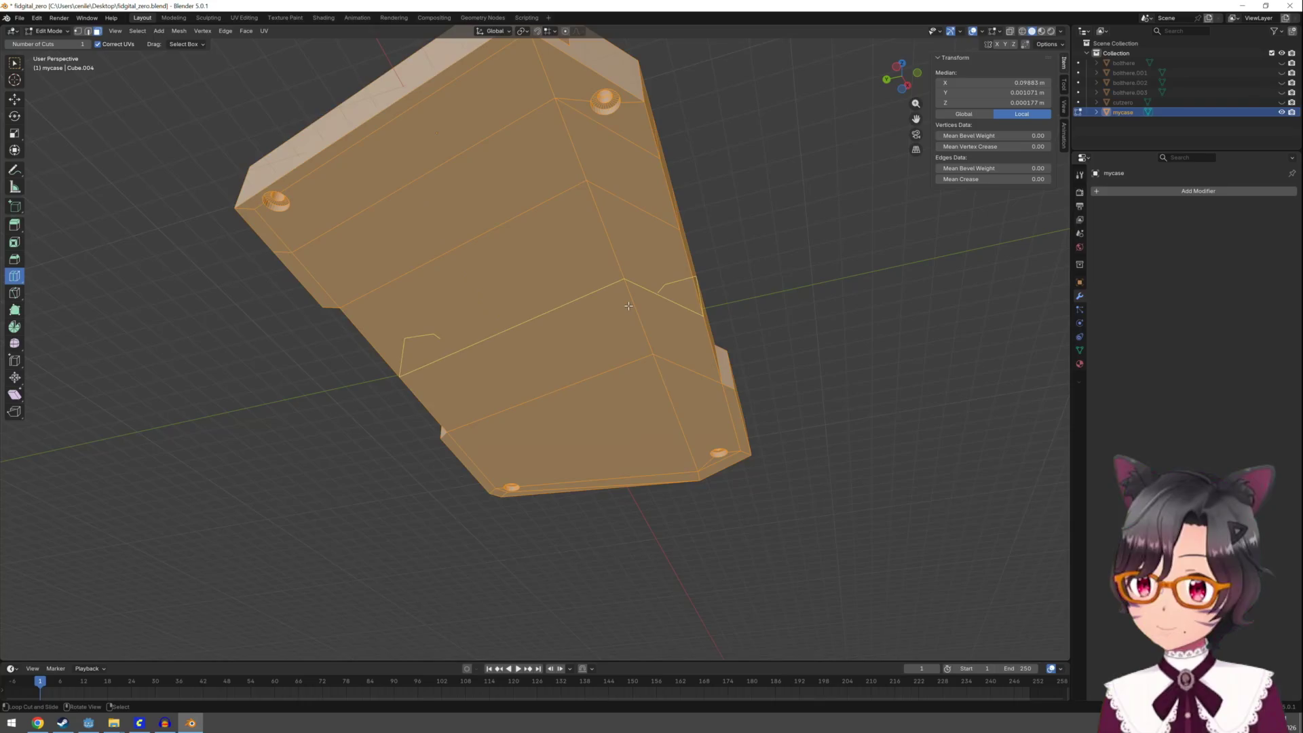
{"action": "left_click", "coordinate": [15, 292]}
{"action": "middle_click_drag", "start_coordinate": [403, 288], "coordinate": [453, 351]}
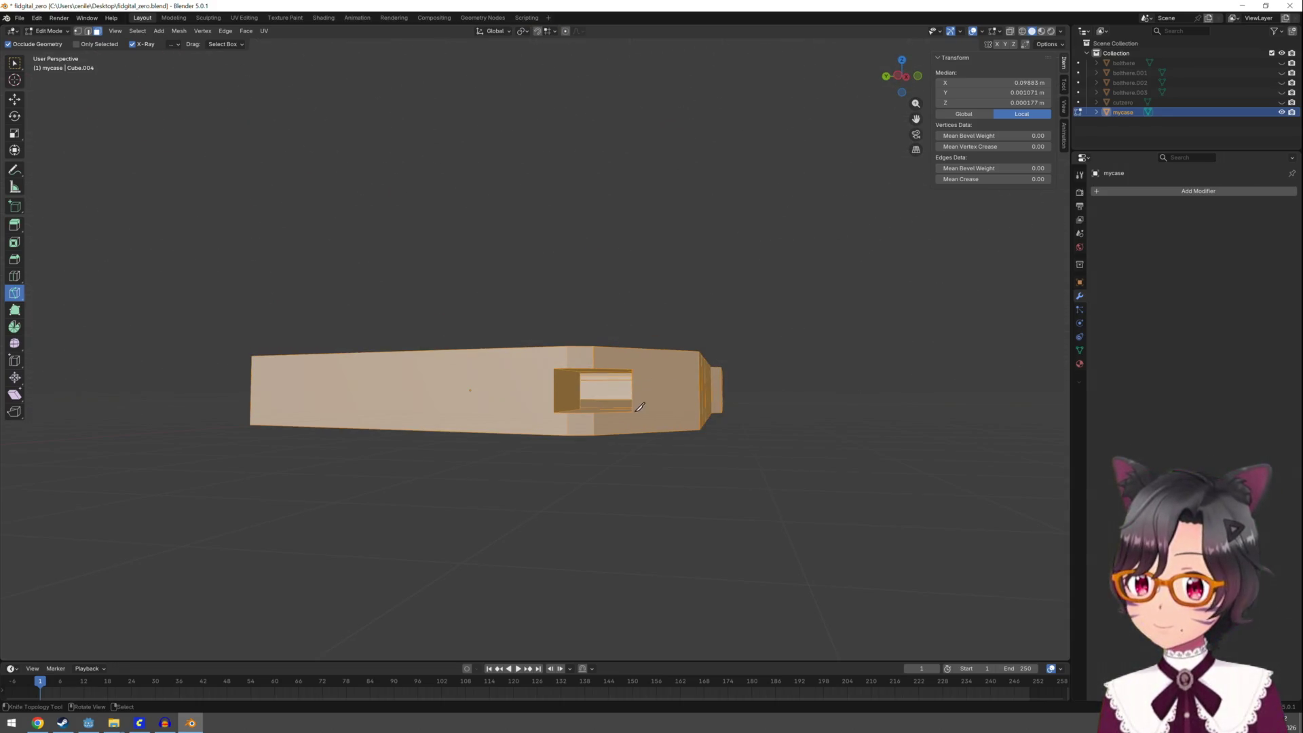
{"action": "left_click", "coordinate": [633, 411]}
{"action": "left_click", "coordinate": [699, 405]}
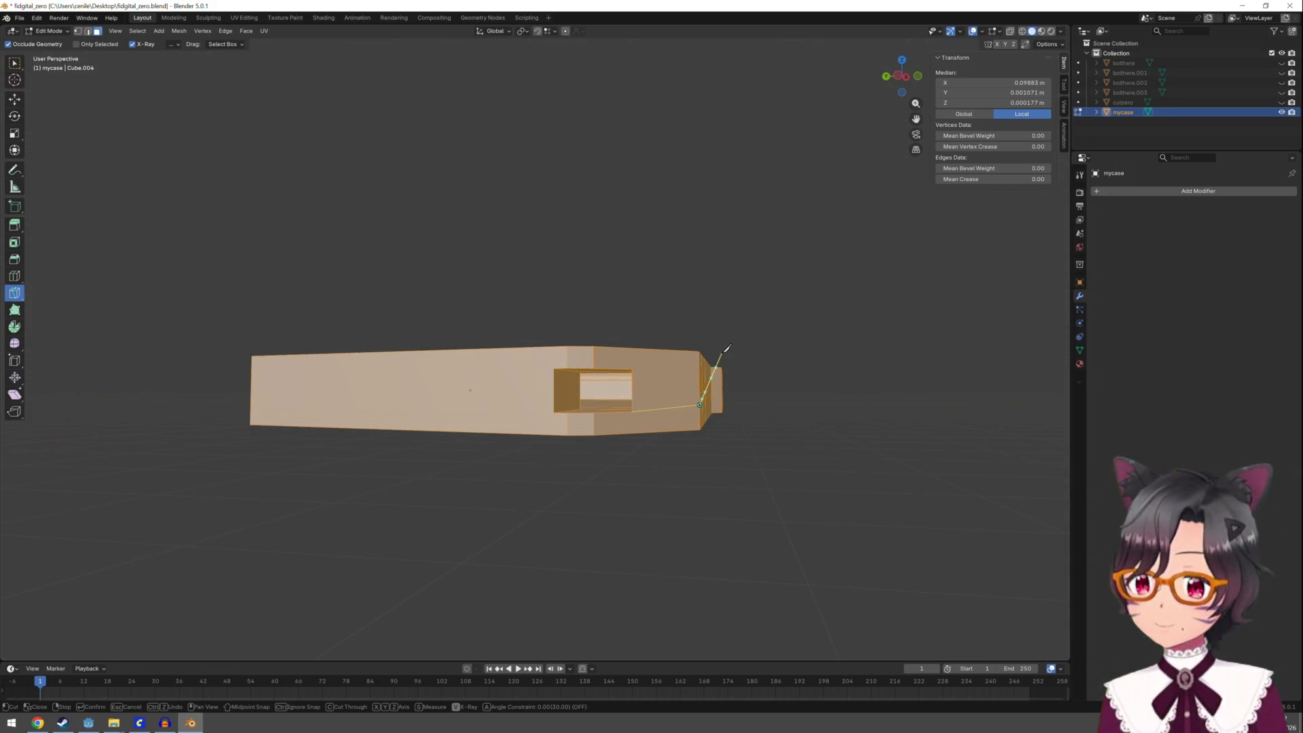
{"action": "key", "text": "Return"}
{"action": "key", "text": "Tab"}
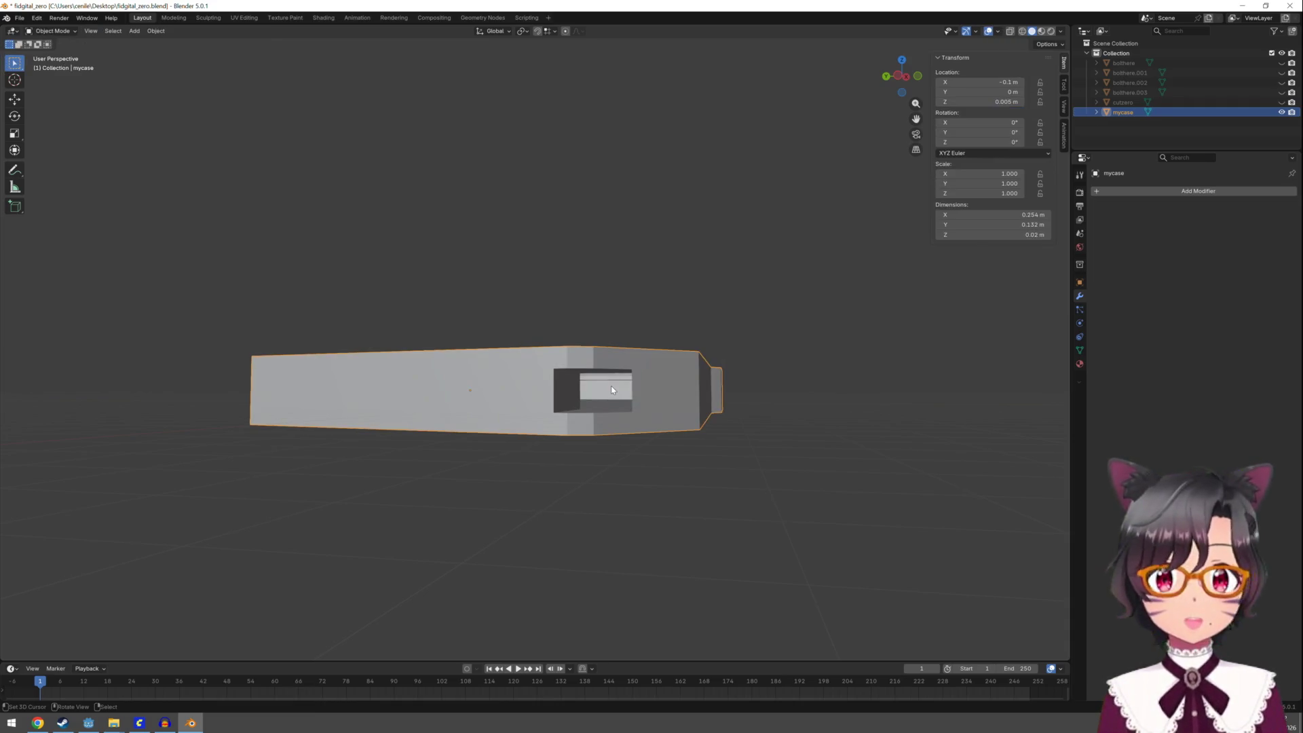
{"action": "key", "text": "alt+a"}
{"action": "mouse_move", "coordinate": [612, 385]}
{"action": "middle_mouse_down"}
{"action": "mouse_move", "coordinate": [664, 434]}
{"action": "mouse_move", "coordinate": [611, 210]}
{"action": "mouse_move", "coordinate": [658, 247]}
{"action": "mouse_move", "coordinate": [640, 398]}
{"action": "mouse_move", "coordinate": [606, 387]}
{"action": "mouse_move", "coordinate": [631, 482]}
{"action": "mouse_move", "coordinate": [744, 479]}
{"action": "mouse_move", "coordinate": [752, 369]}
{"action": "mouse_move", "coordinate": [750, 468]}
{"action": "middle_mouse_up"}
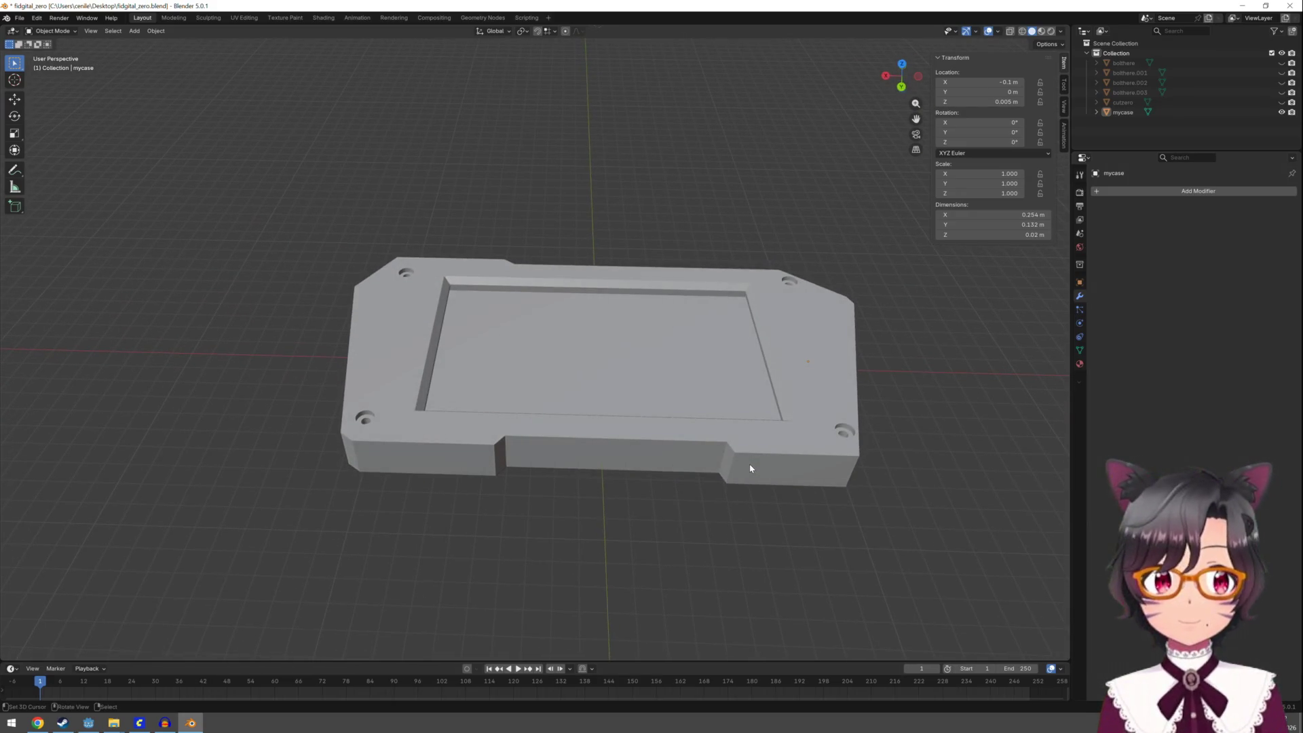
Search Google in Chrome for 'blender cut in half'
{"action": "key", "text": "alt+Tab"}
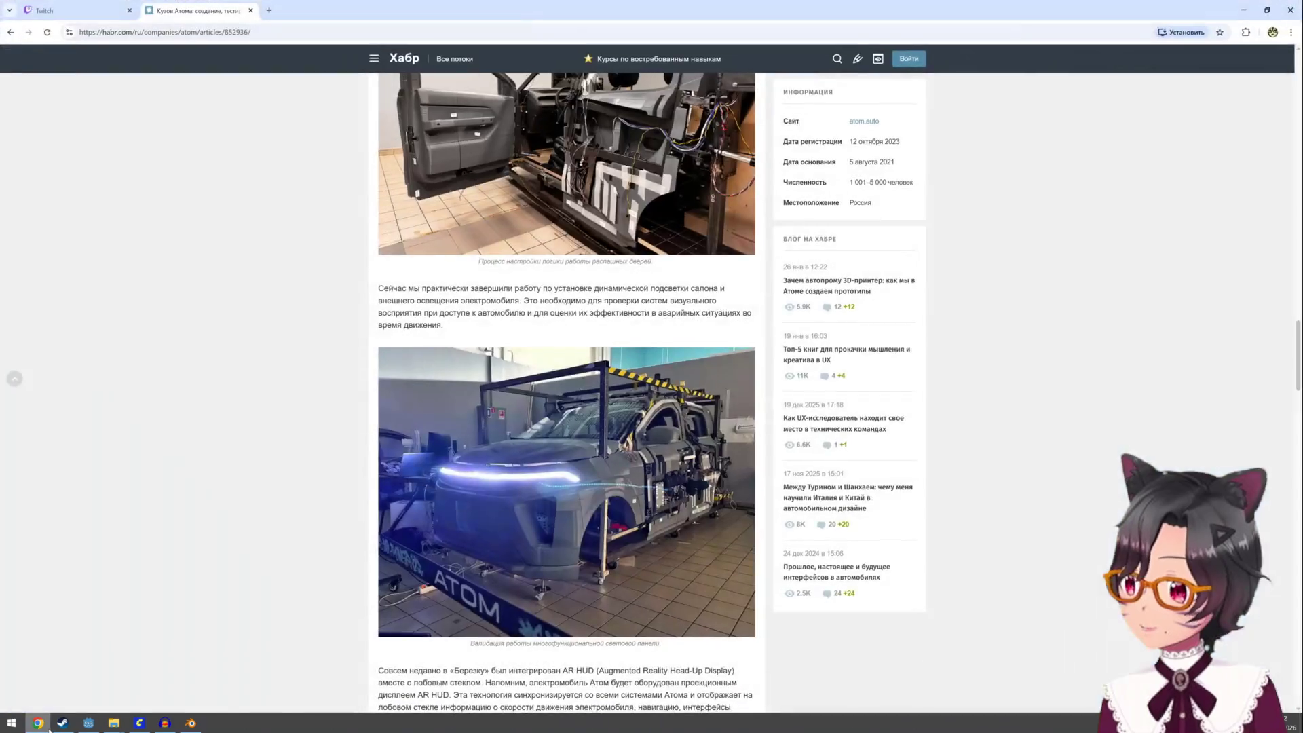
{"action": "left_click", "coordinate": [273, 34]}
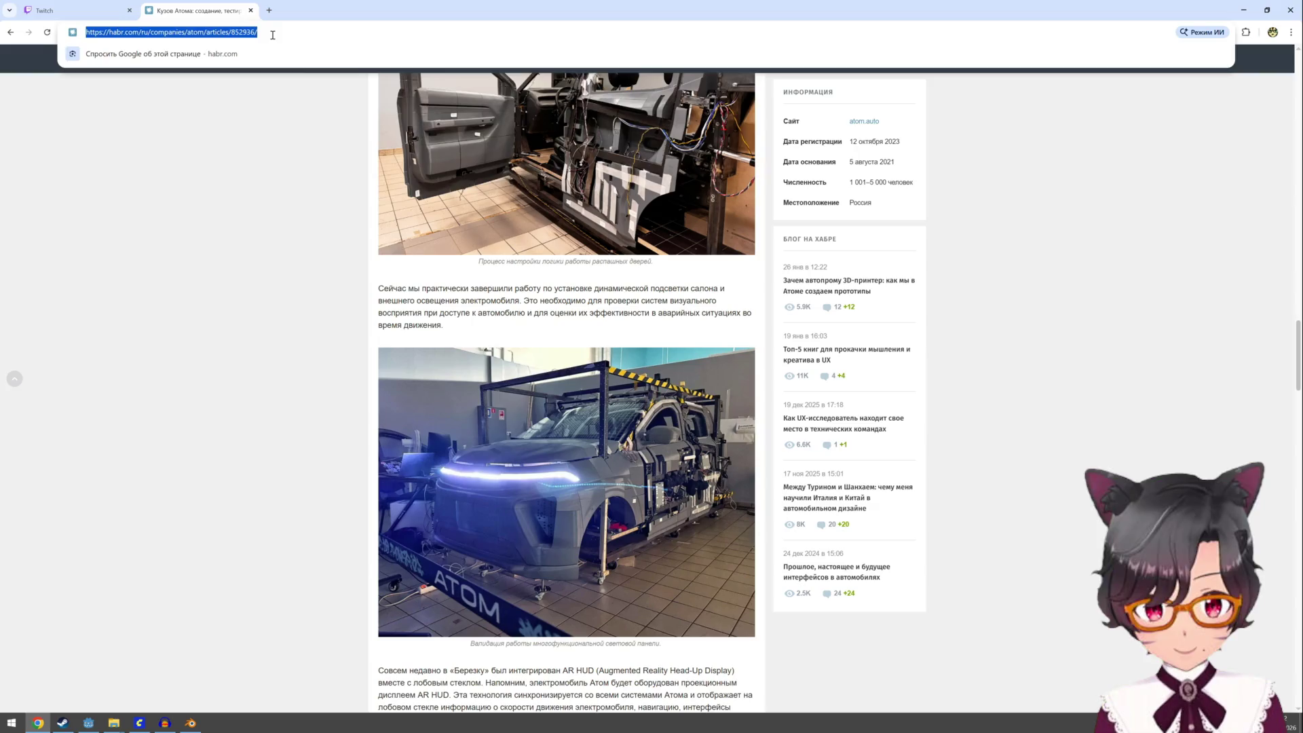
{"action": "type", "text": "blender "}
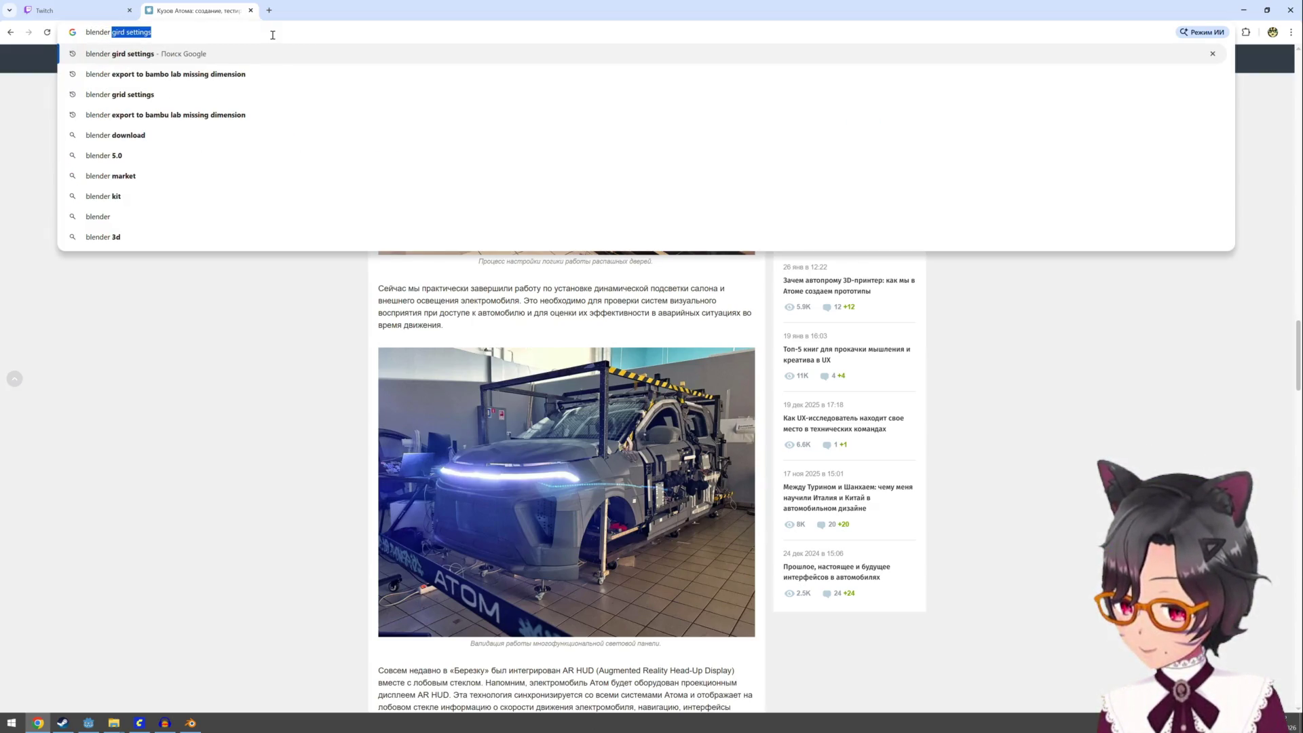
{"action": "type", "text": "cu"}
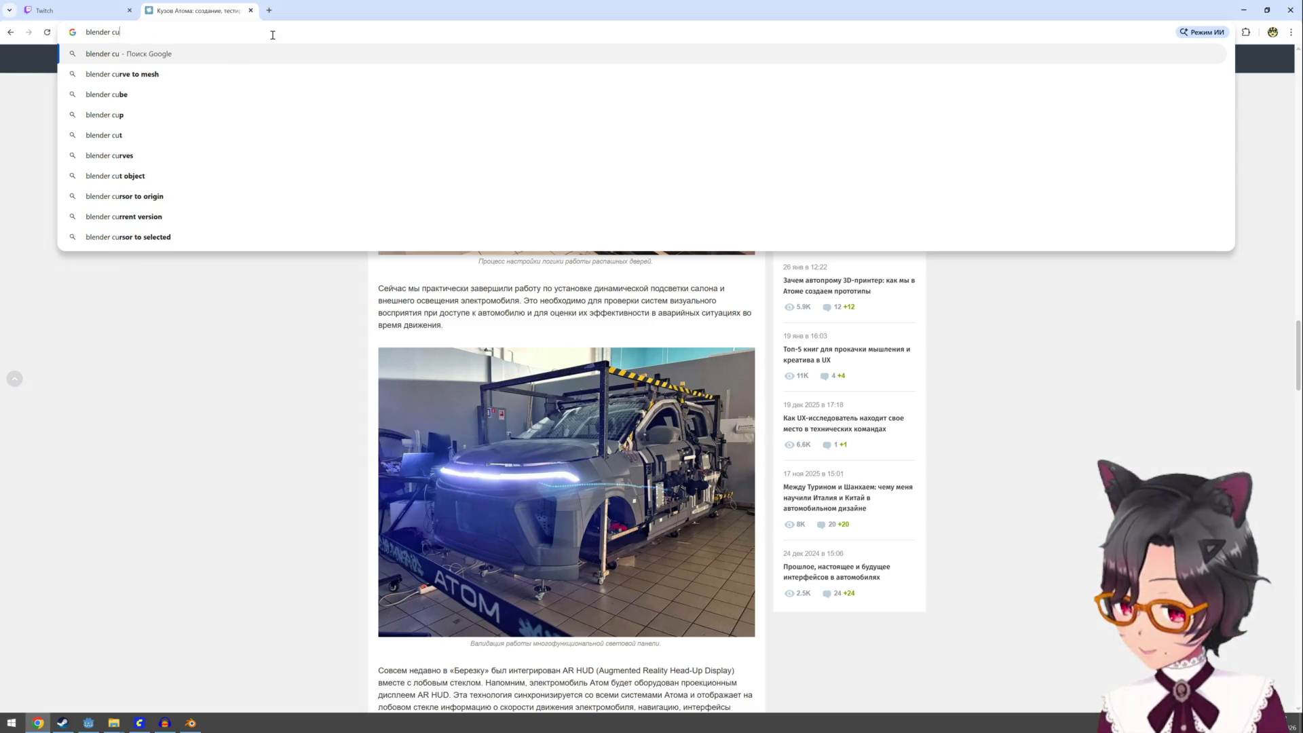
{"action": "type", "text": "t in h"}
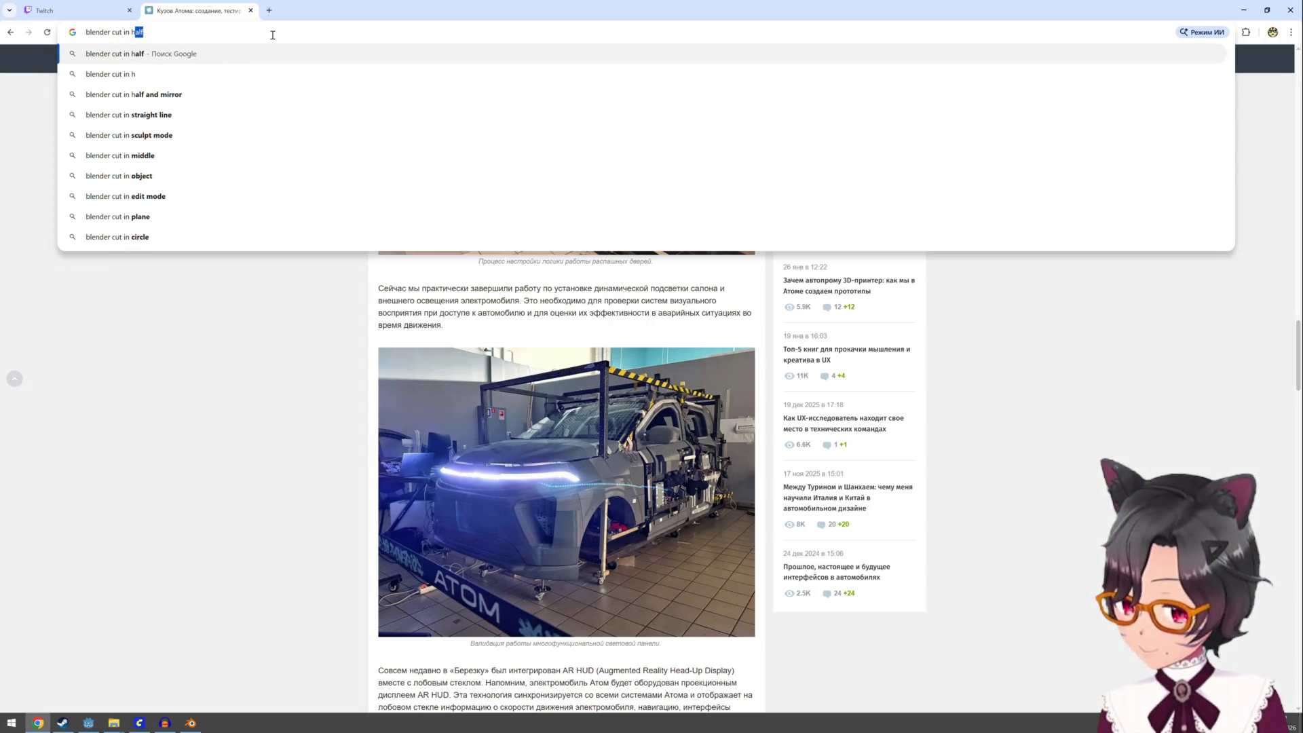
{"action": "type", "text": "alf"}
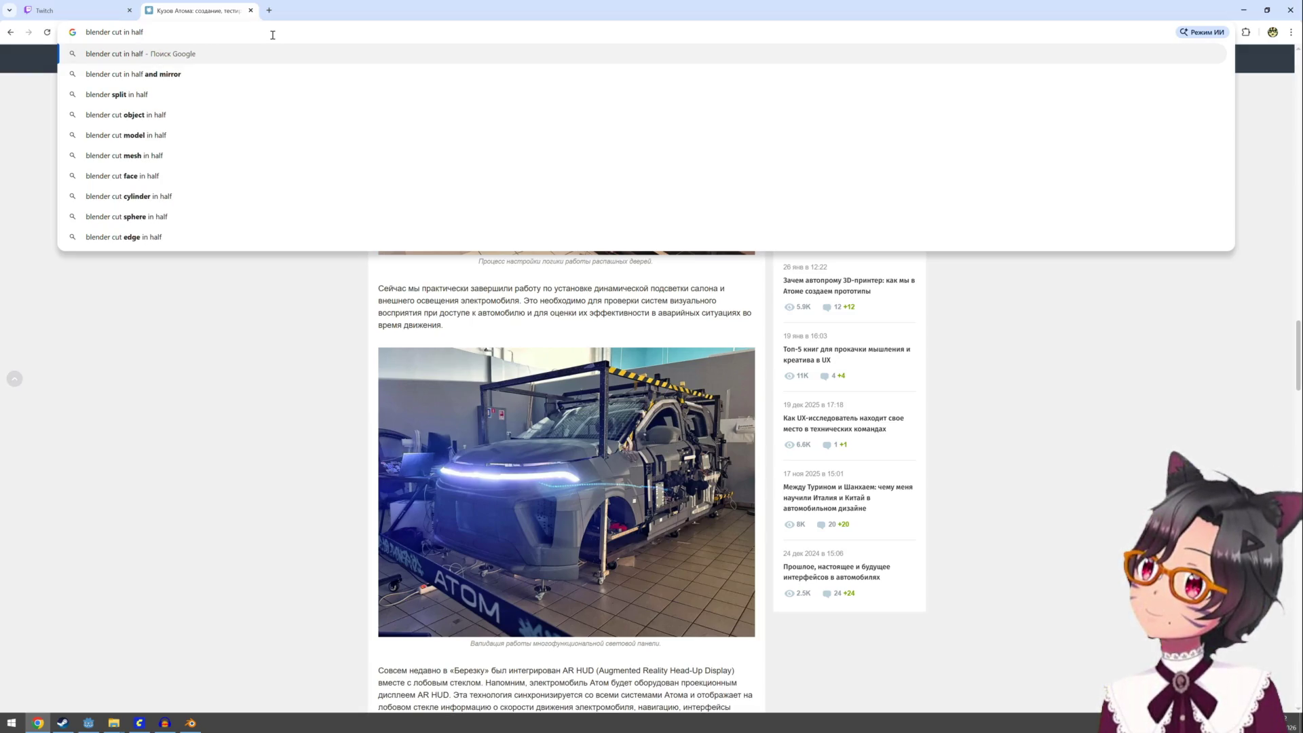
{"action": "key", "text": "Return"}
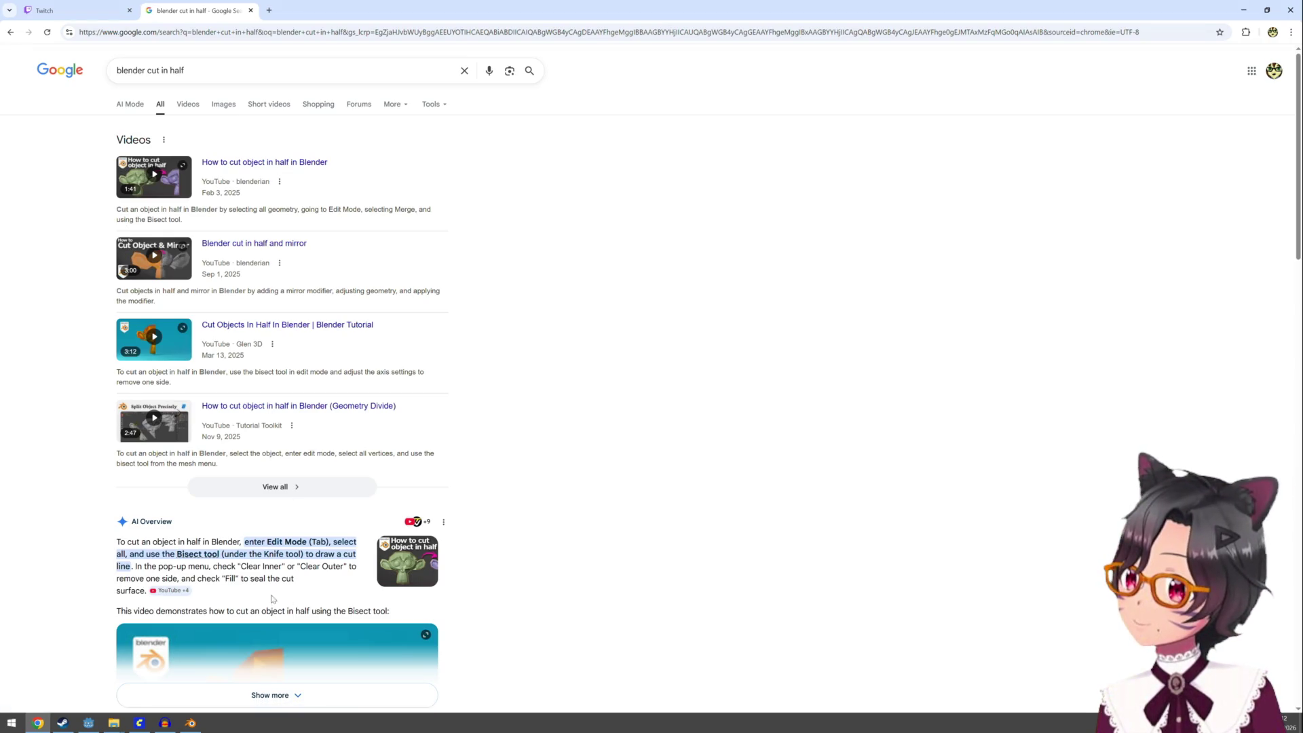
Play the first tutorial result, skip to its bisect section, pause at 1:10, and minimize Chrome
{"action": "left_click", "coordinate": [261, 167]}
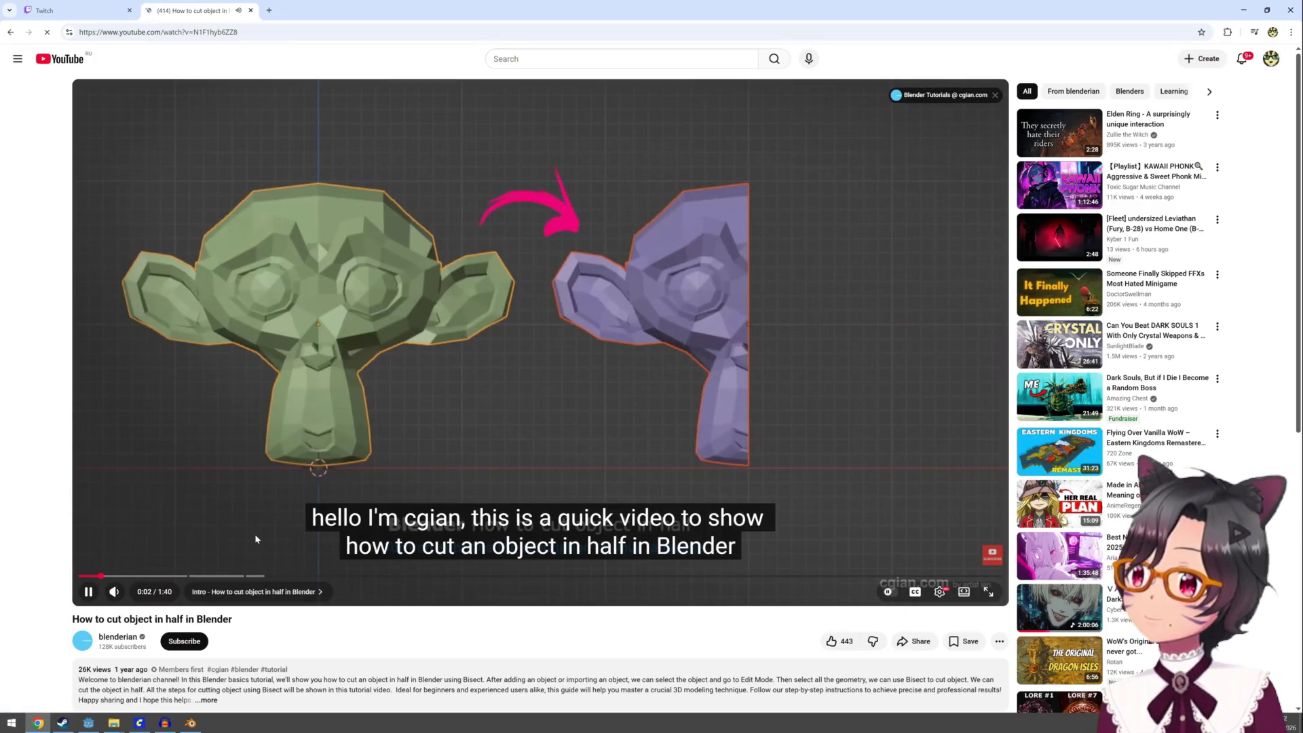
{"action": "left_click", "coordinate": [198, 575]}
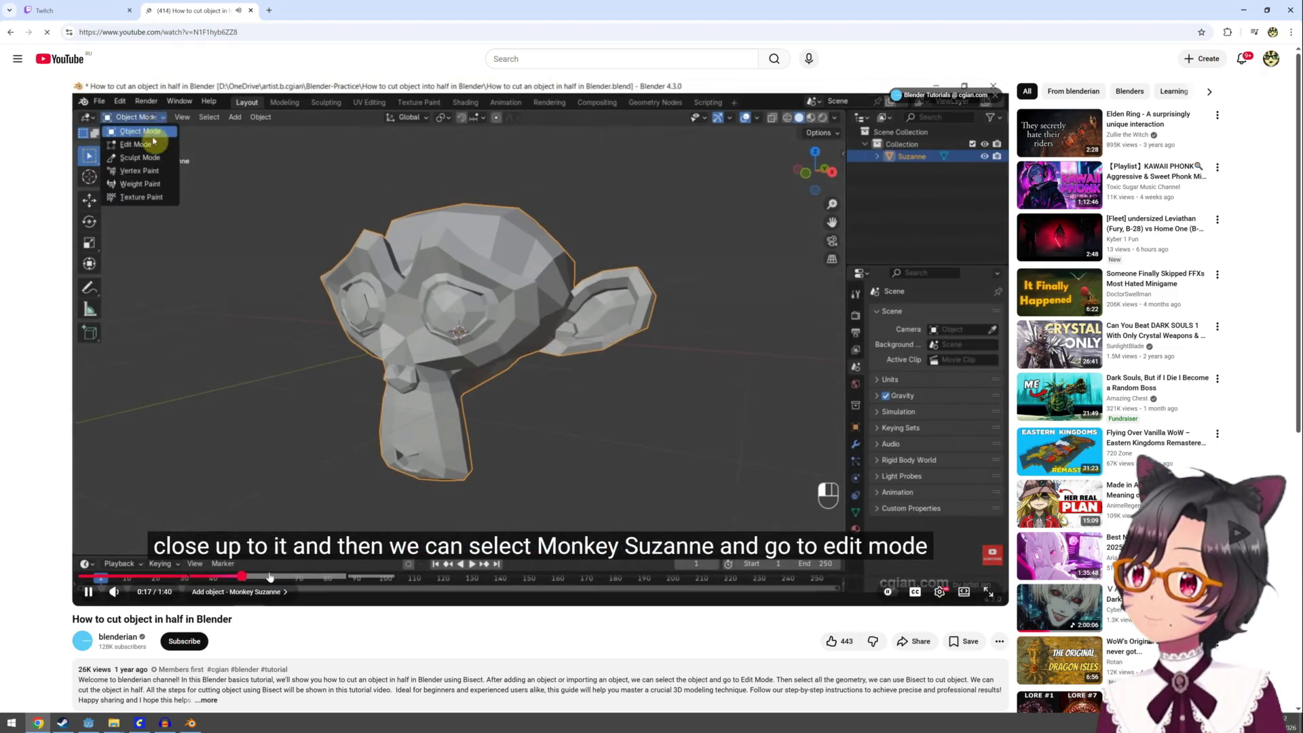
{"action": "key", "text": "l"}
{"action": "key", "text": "l"}
{"action": "key", "text": "l"}
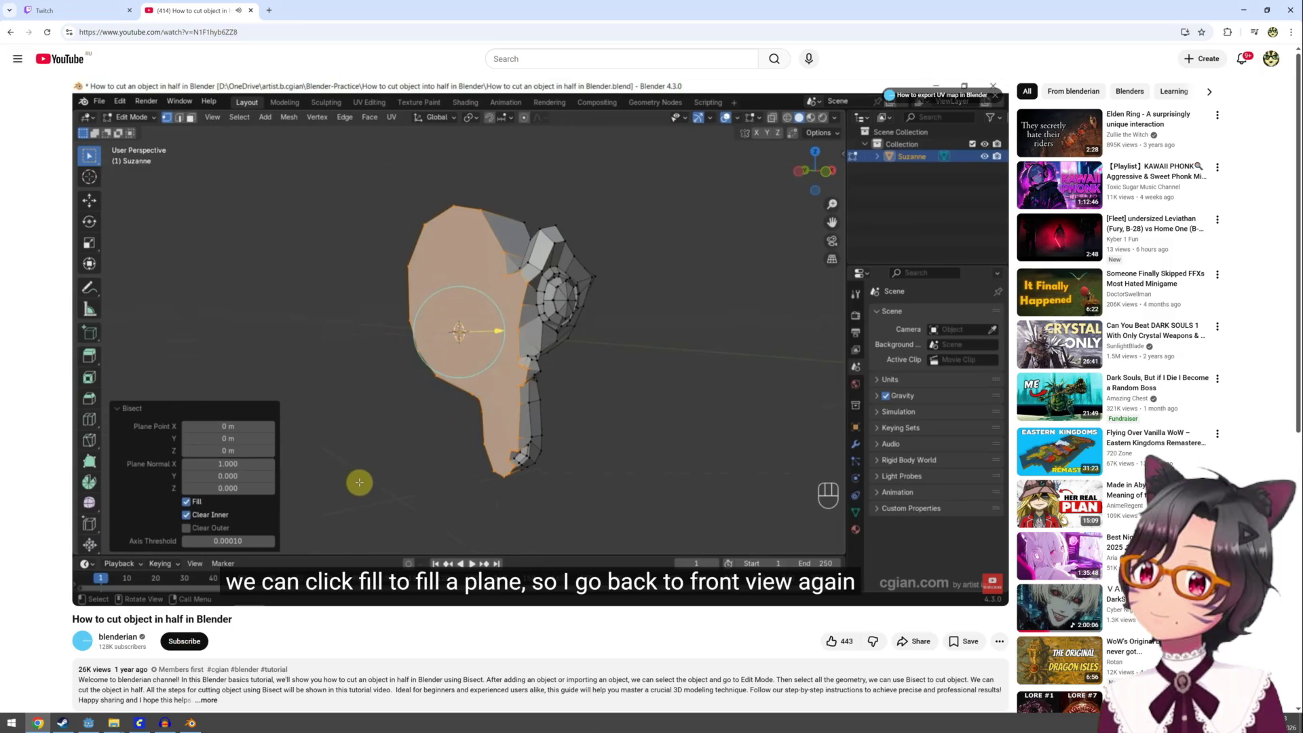
{"action": "left_click", "coordinate": [566, 463]}
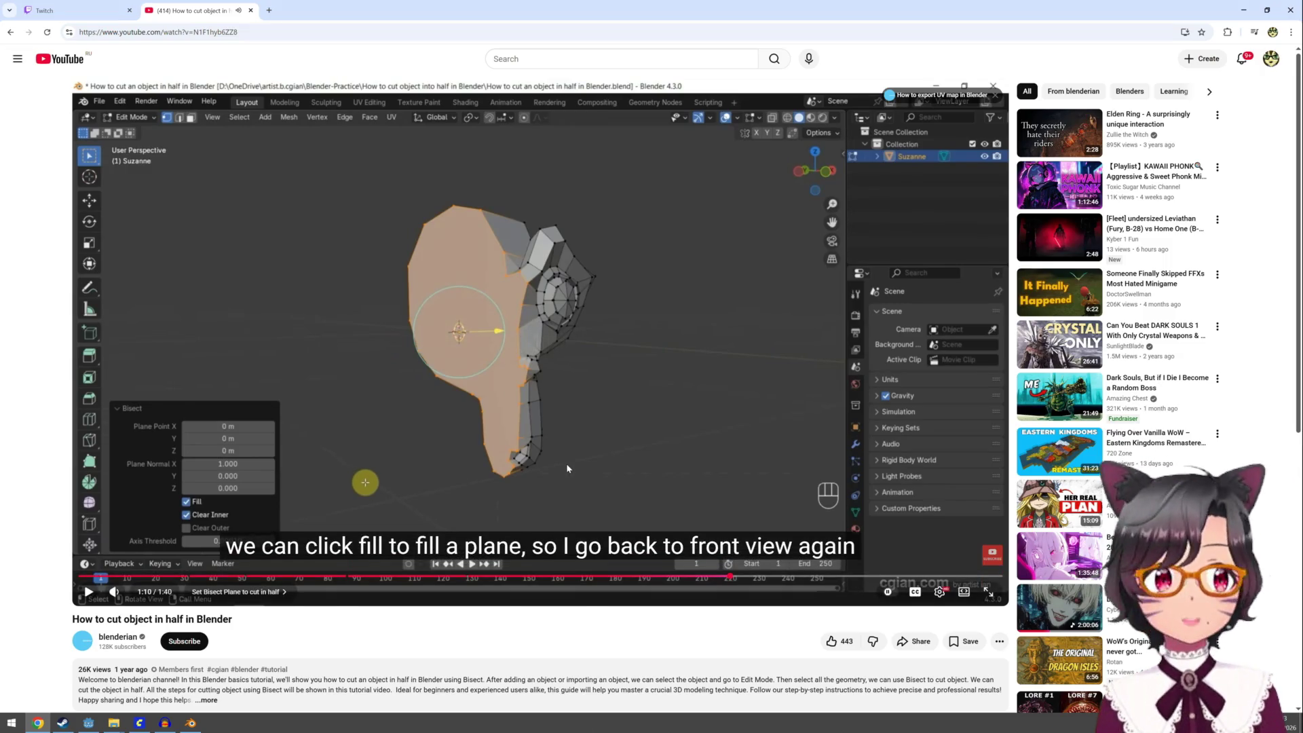
{"action": "left_click", "coordinate": [1243, 10]}
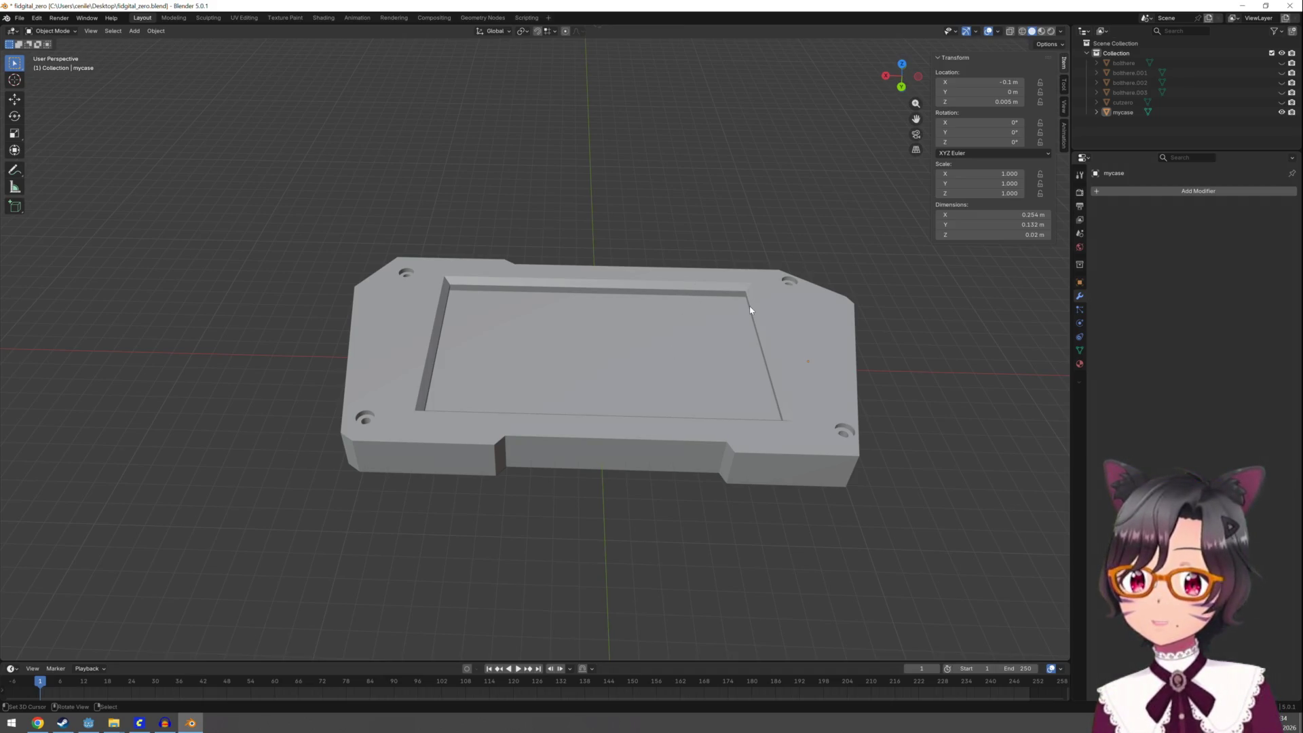
{"action": "mouse_move", "coordinate": [749, 310]}
{"action": "middle_mouse_down"}
{"action": "mouse_move", "coordinate": [751, 378]}
{"action": "mouse_move", "coordinate": [752, 293]}
{"action": "middle_mouse_up"}
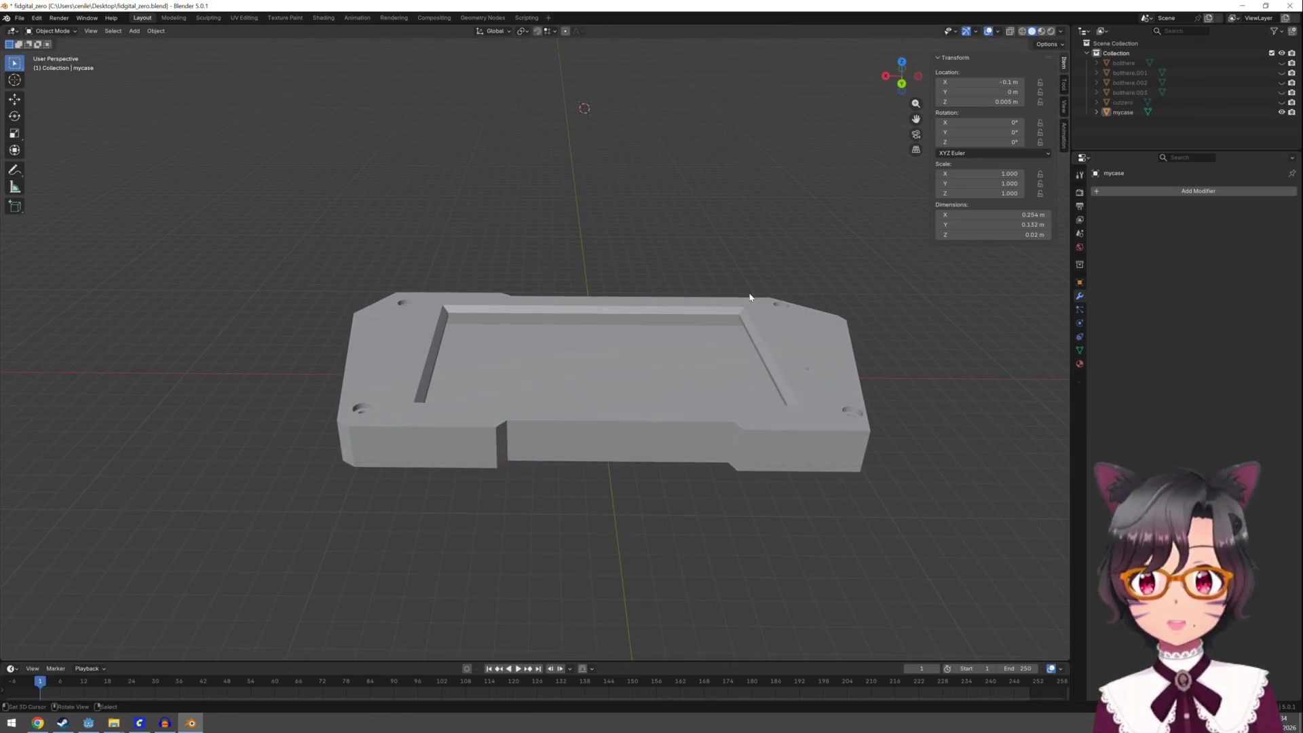
{"action": "key", "text": "Tab"}
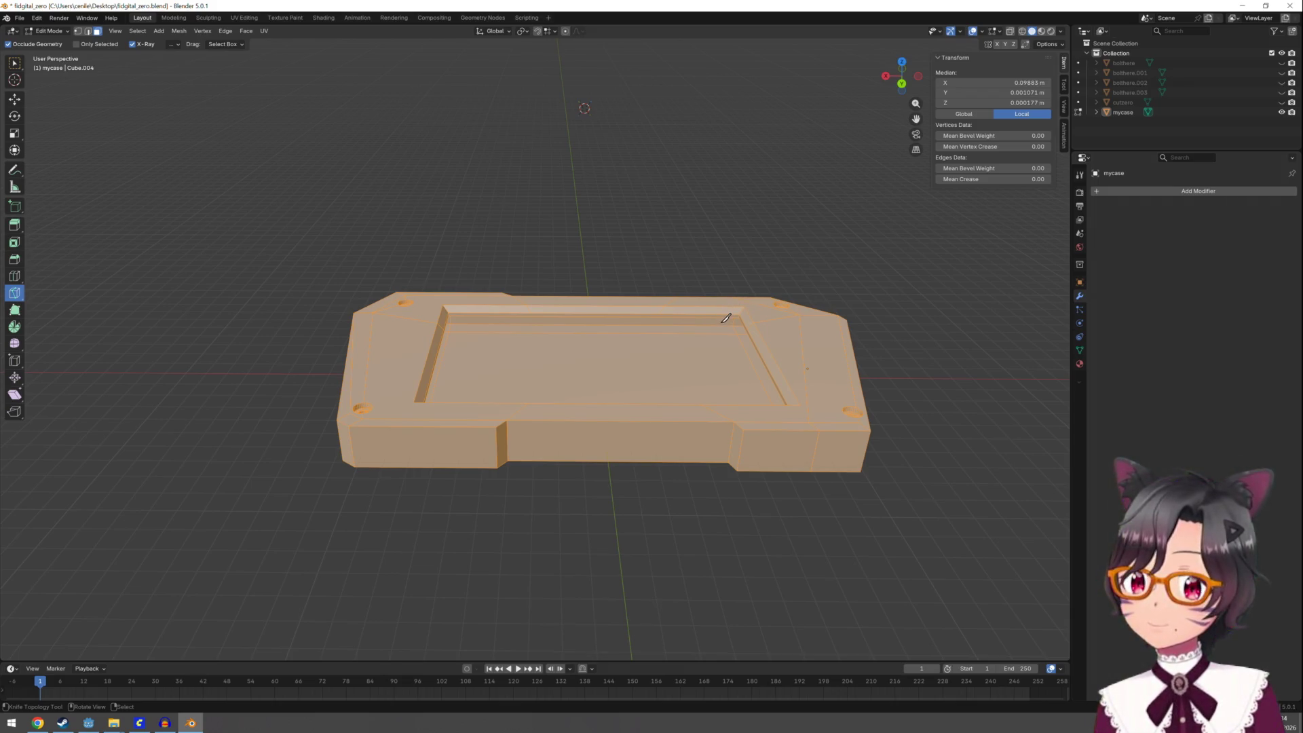
{"action": "key", "text": "alt+a"}
{"action": "key", "text": "Tab"}
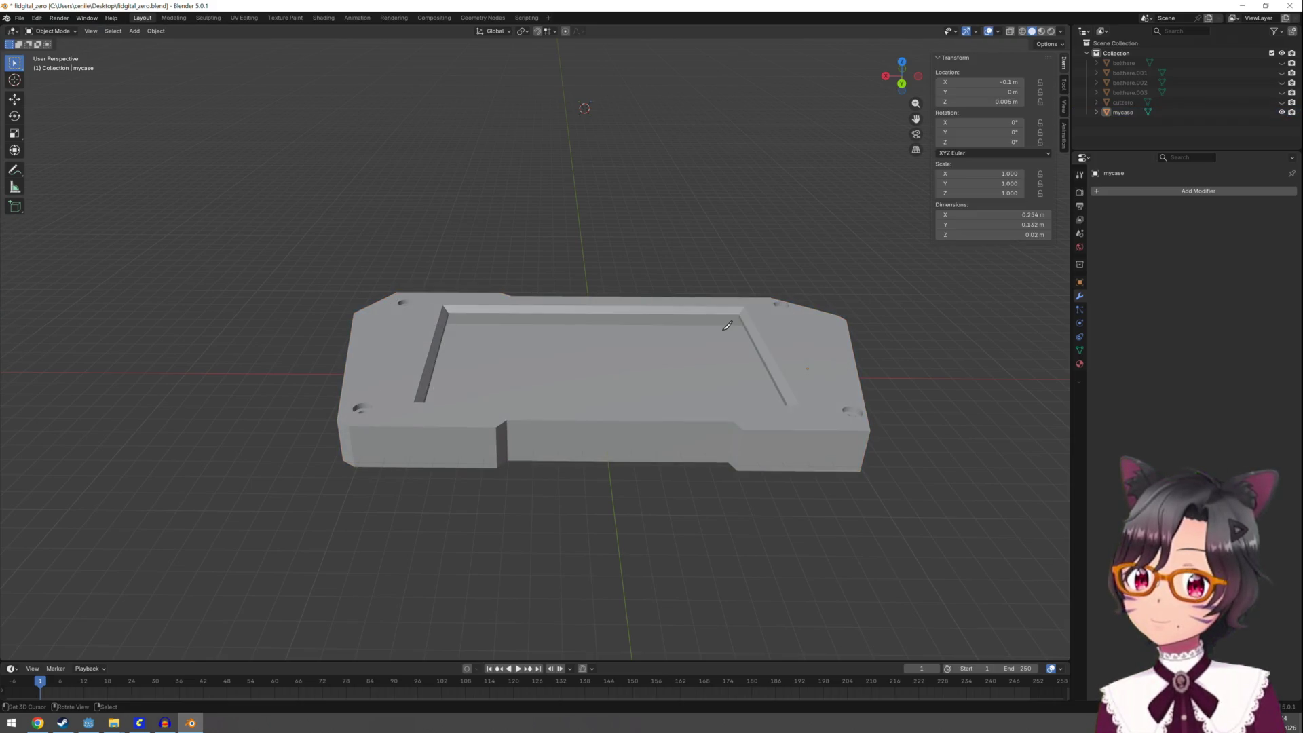
{"action": "key", "text": "Tab"}
{"action": "key", "text": "a"}
{"action": "key", "text": "alt+a"}
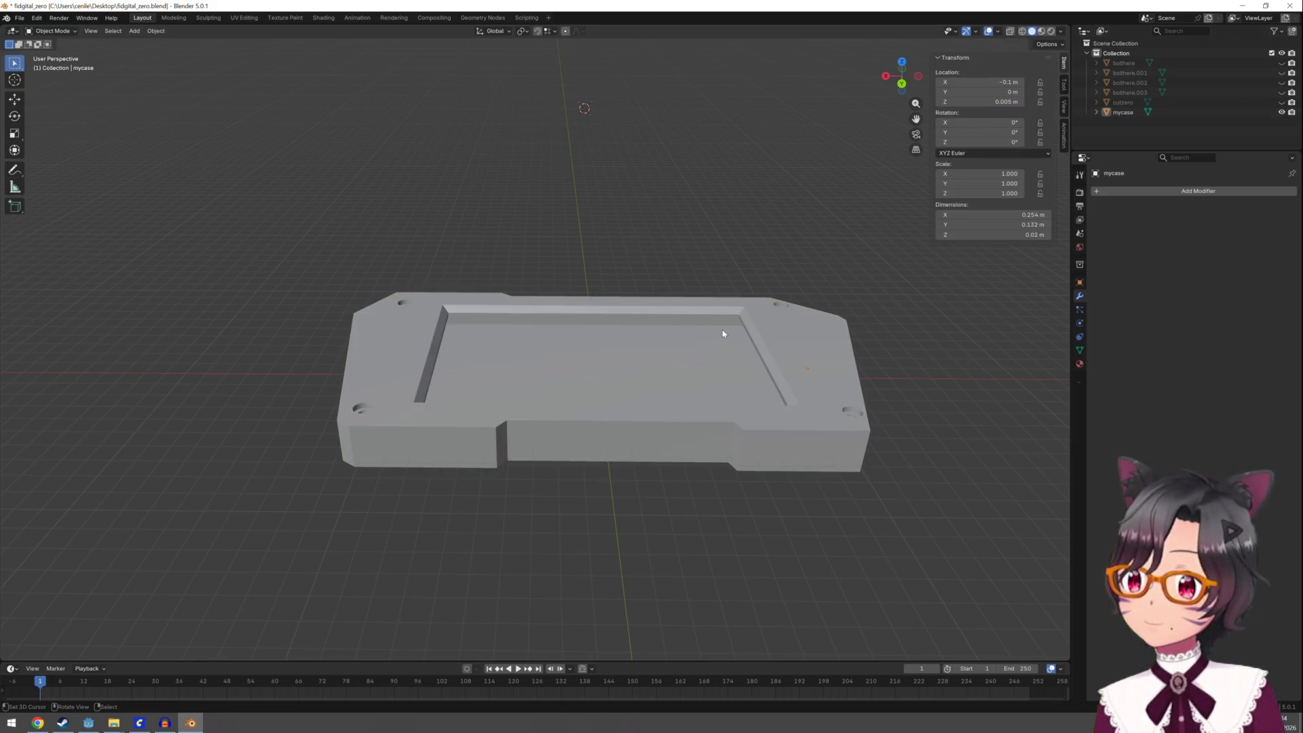
{"action": "key", "text": "a"}
{"action": "mouse_move", "coordinate": [851, 358]}
{"action": "middle_mouse_down"}
{"action": "mouse_move", "coordinate": [718, 320]}
{"action": "mouse_move", "coordinate": [727, 314]}
{"action": "middle_mouse_up"}
{"action": "key", "text": "Tab"}
{"action": "left_click", "coordinate": [1125, 113]}
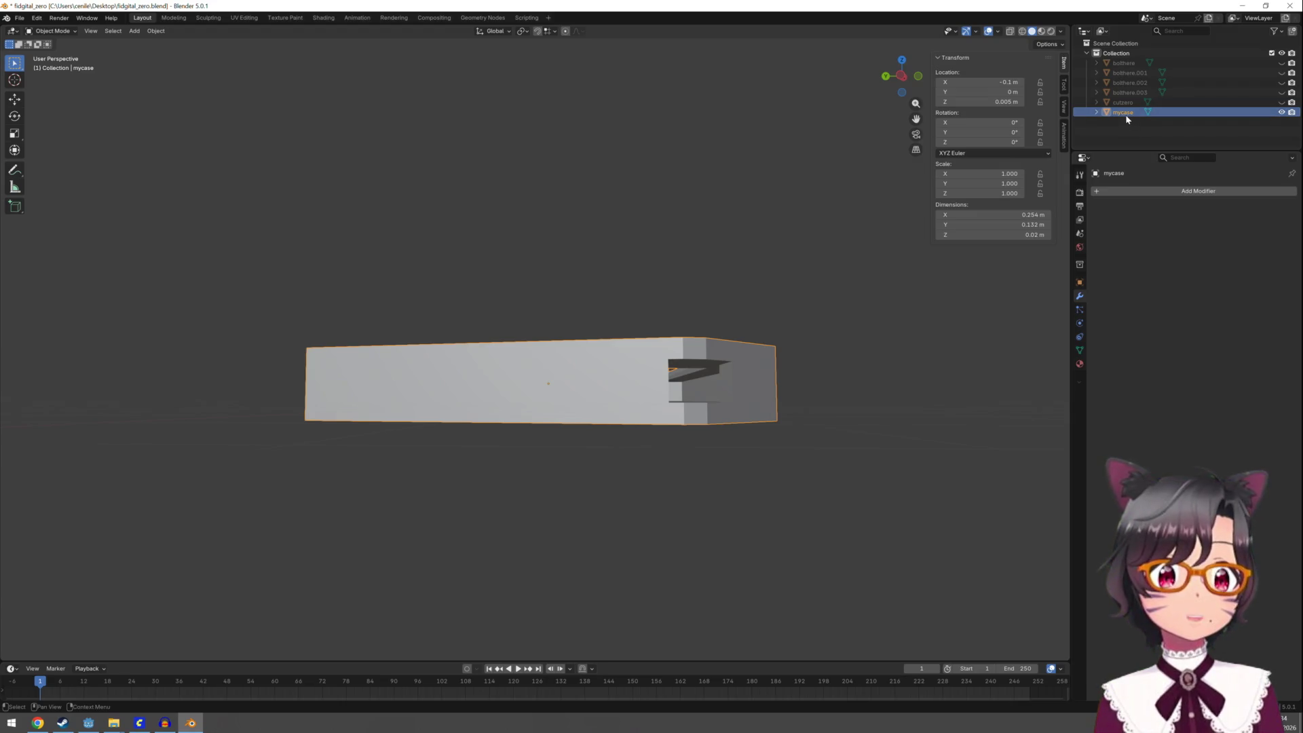
Duplicate mycase in place and hide the copy mycase.001
{"action": "right_click", "coordinate": [1126, 119]}
{"action": "key", "text": "Escape"}
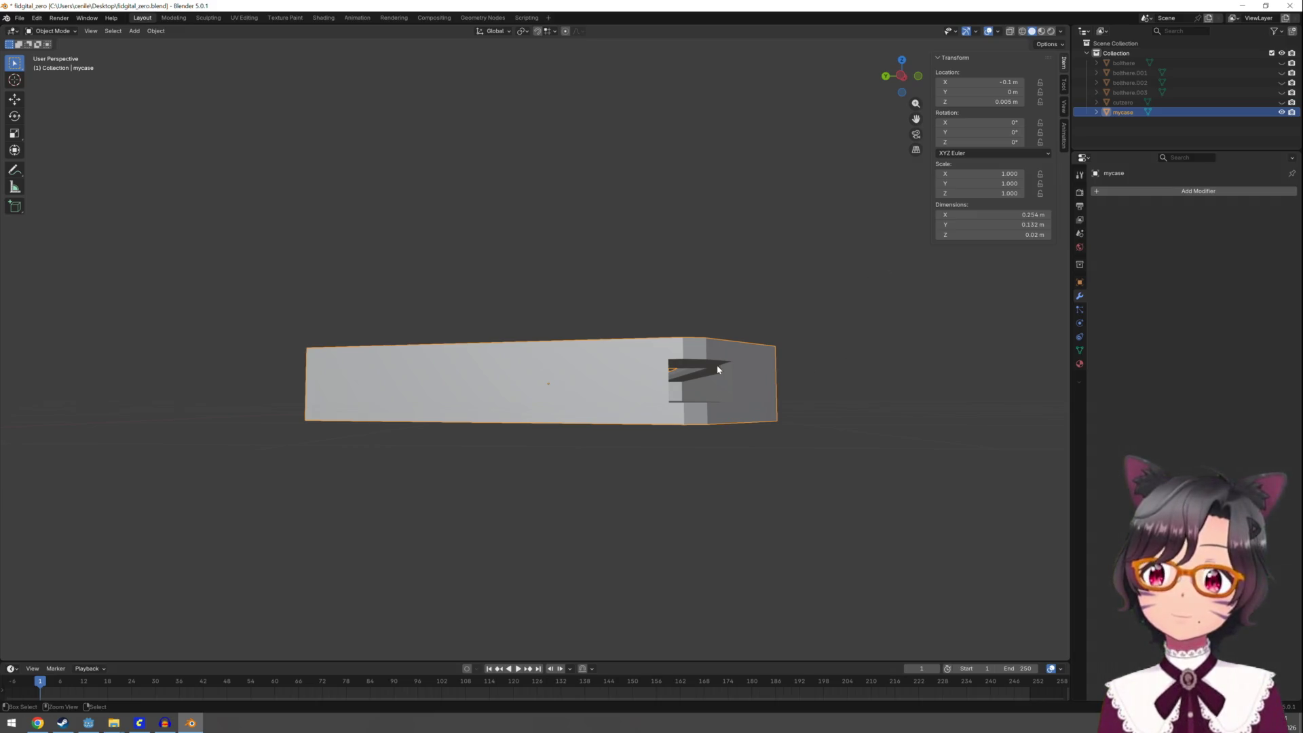
{"action": "key", "text": "shift+d"}
{"action": "left_click", "coordinate": [614, 389]}
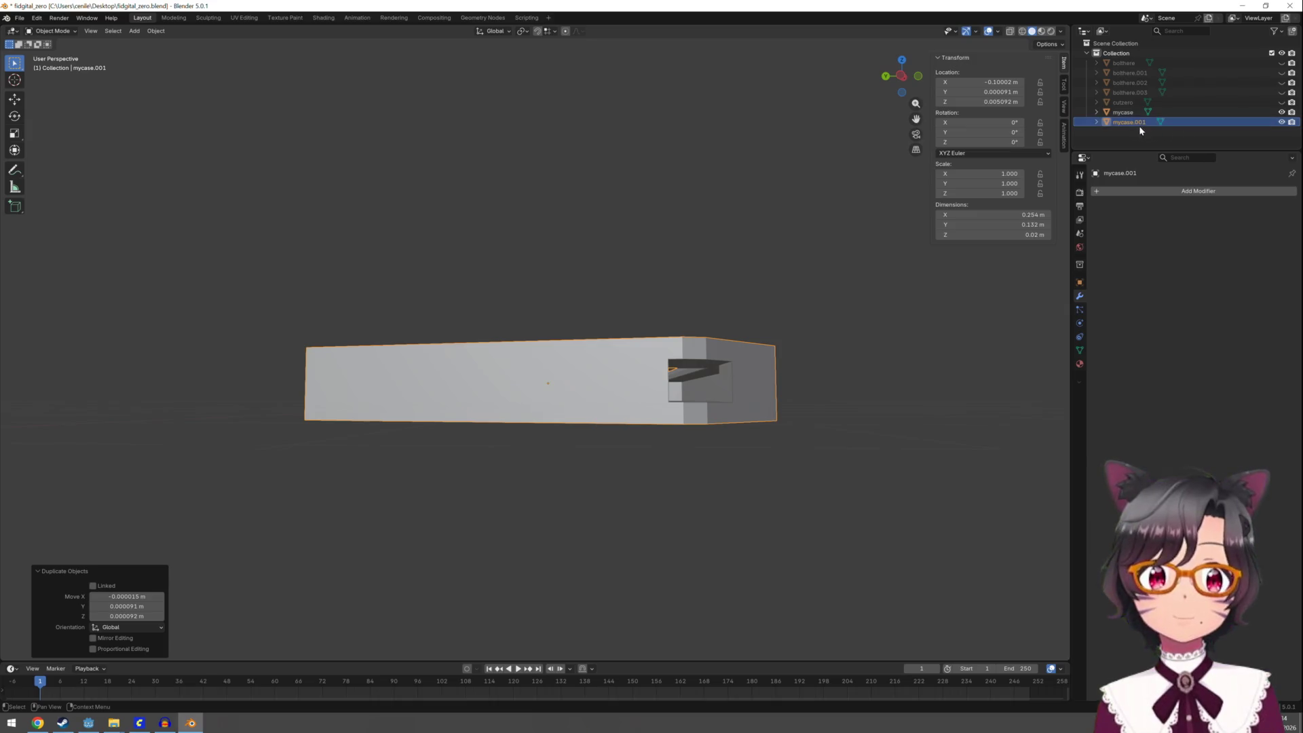
{"action": "left_click", "coordinate": [1282, 122]}
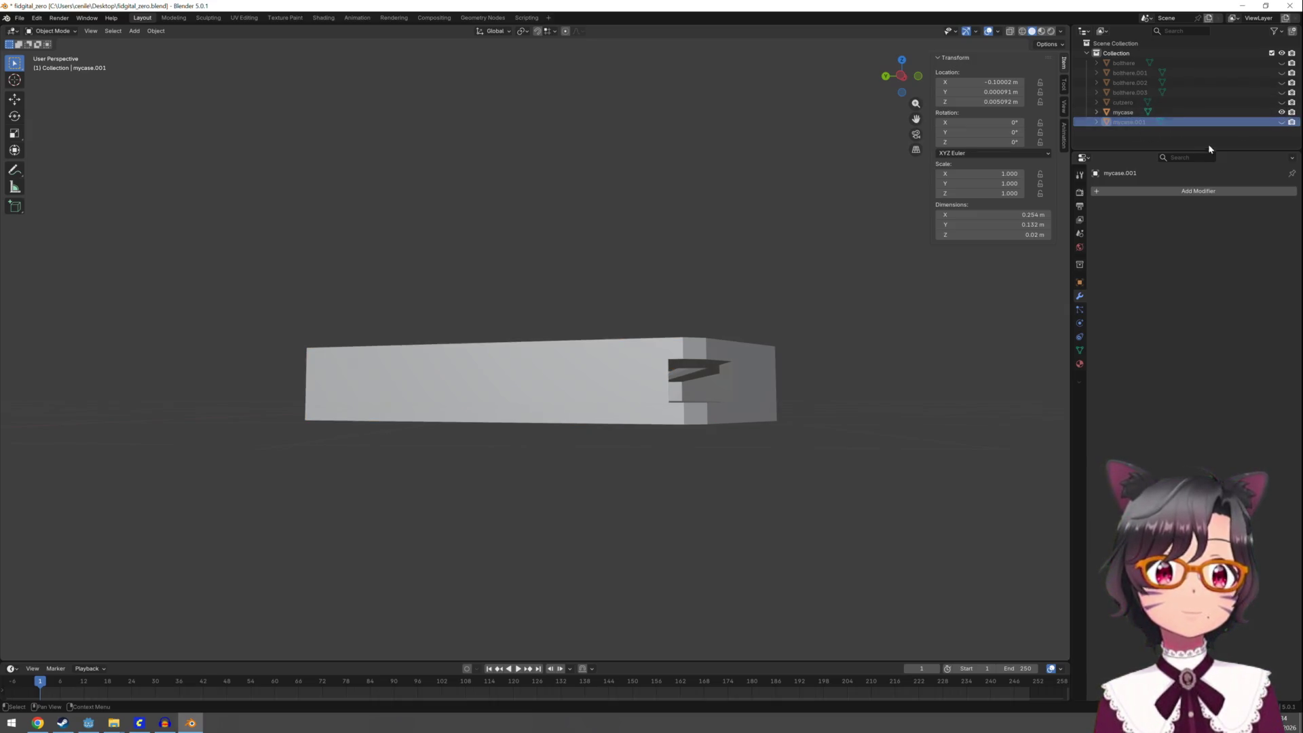
Select the original mycase and enter Edit Mode with all geometry selected
{"action": "left_click", "coordinate": [1123, 112]}
{"action": "middle_click_drag", "start_coordinate": [788, 303], "coordinate": [792, 310]}
{"action": "key", "text": "Tab"}
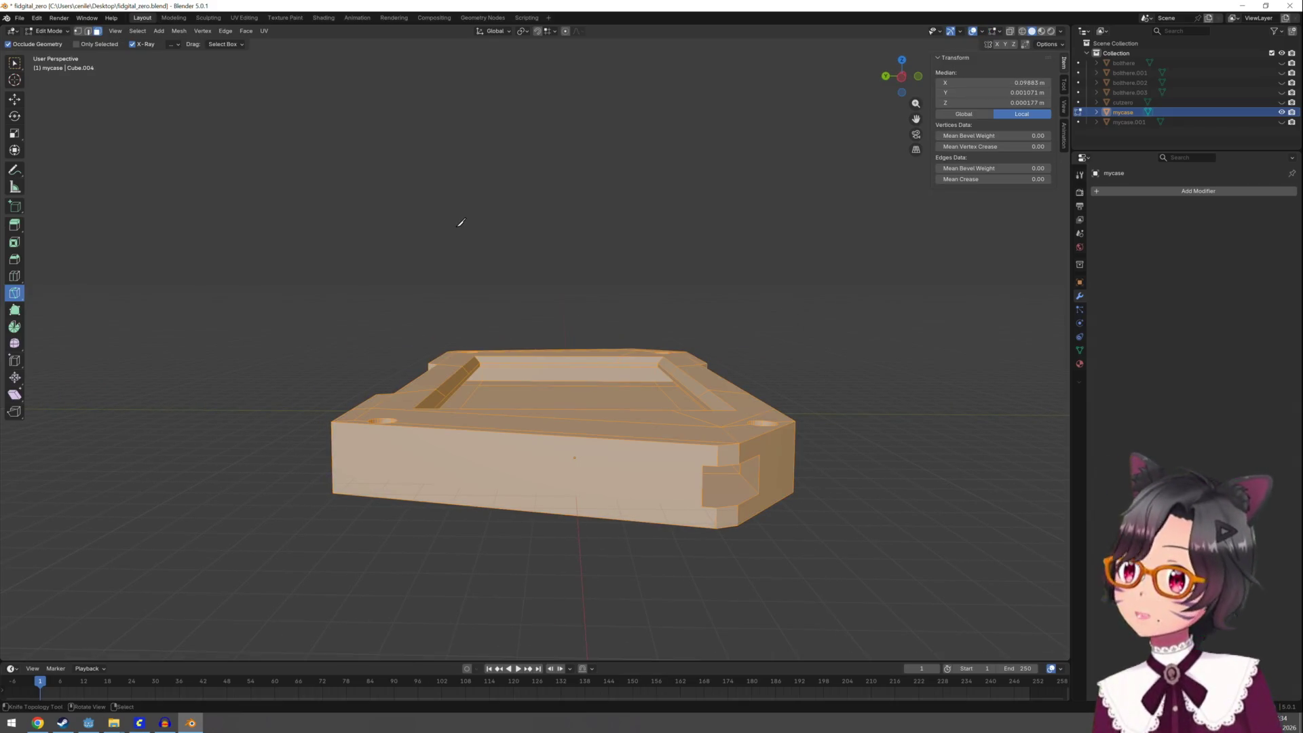
Bisect the mesh with a line drawn across the case, zeroing the plane normal's X and Y
{"action": "left_click", "coordinate": [183, 31]}
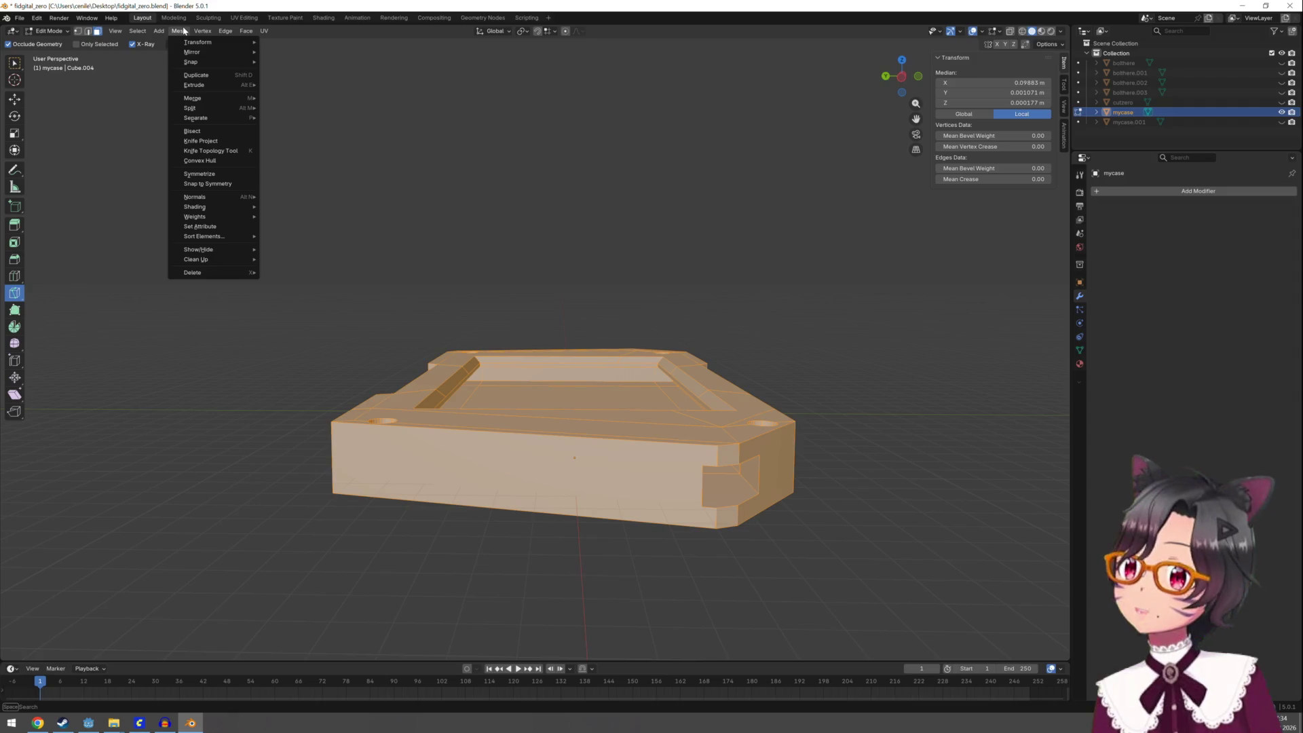
{"action": "left_click", "coordinate": [197, 131]}
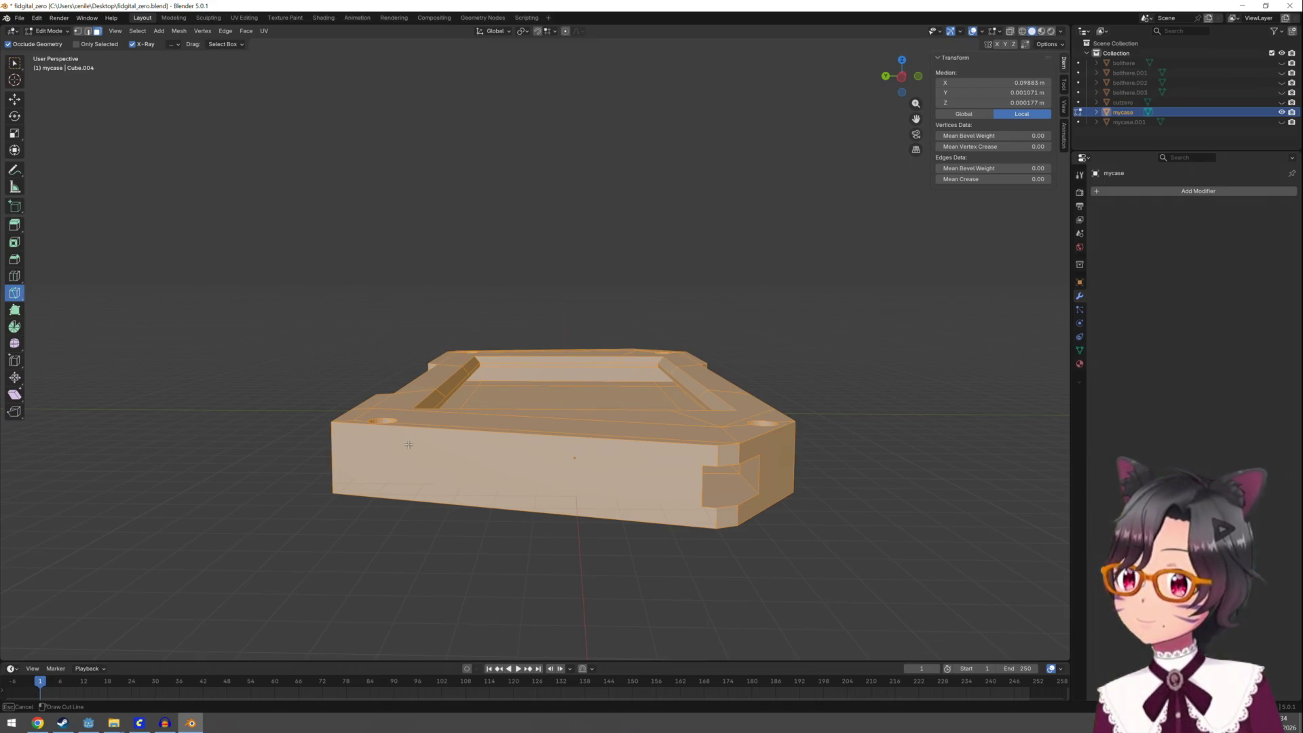
{"action": "left_click_drag", "start_coordinate": [409, 444], "coordinate": [774, 453]}
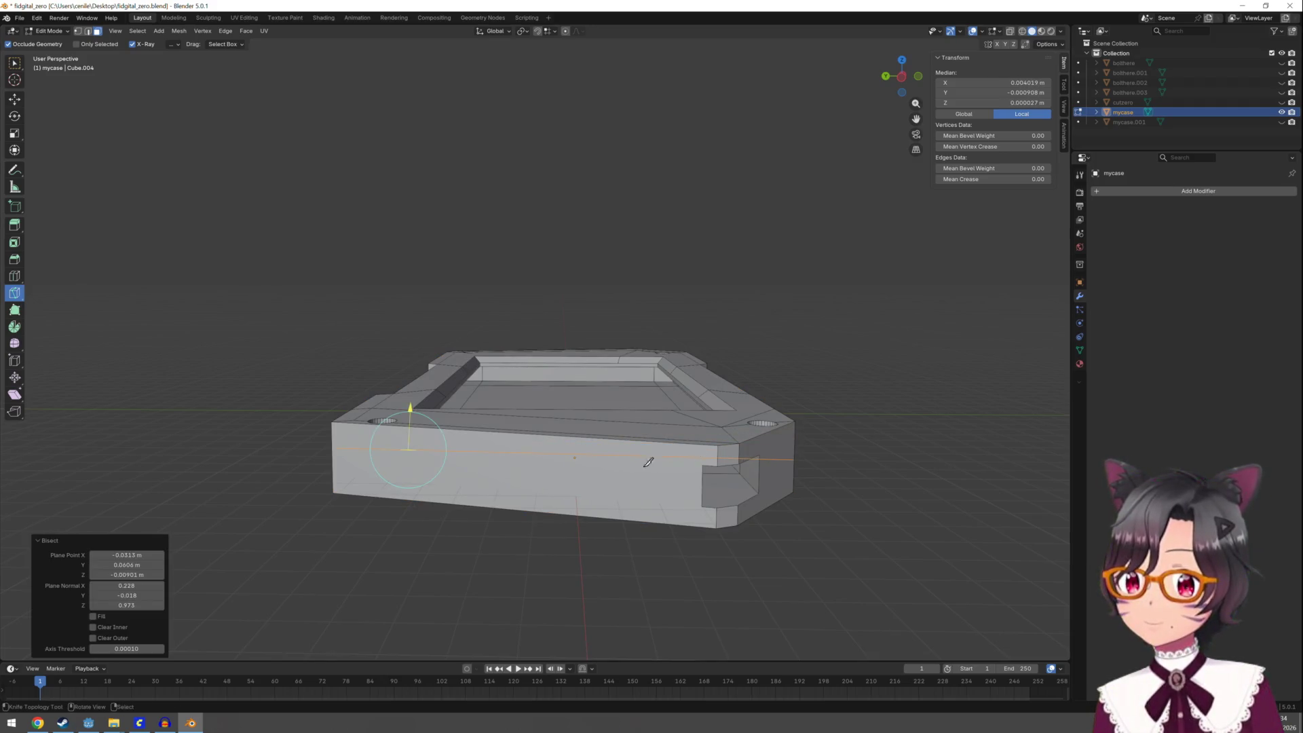
{"action": "left_click", "coordinate": [132, 586]}
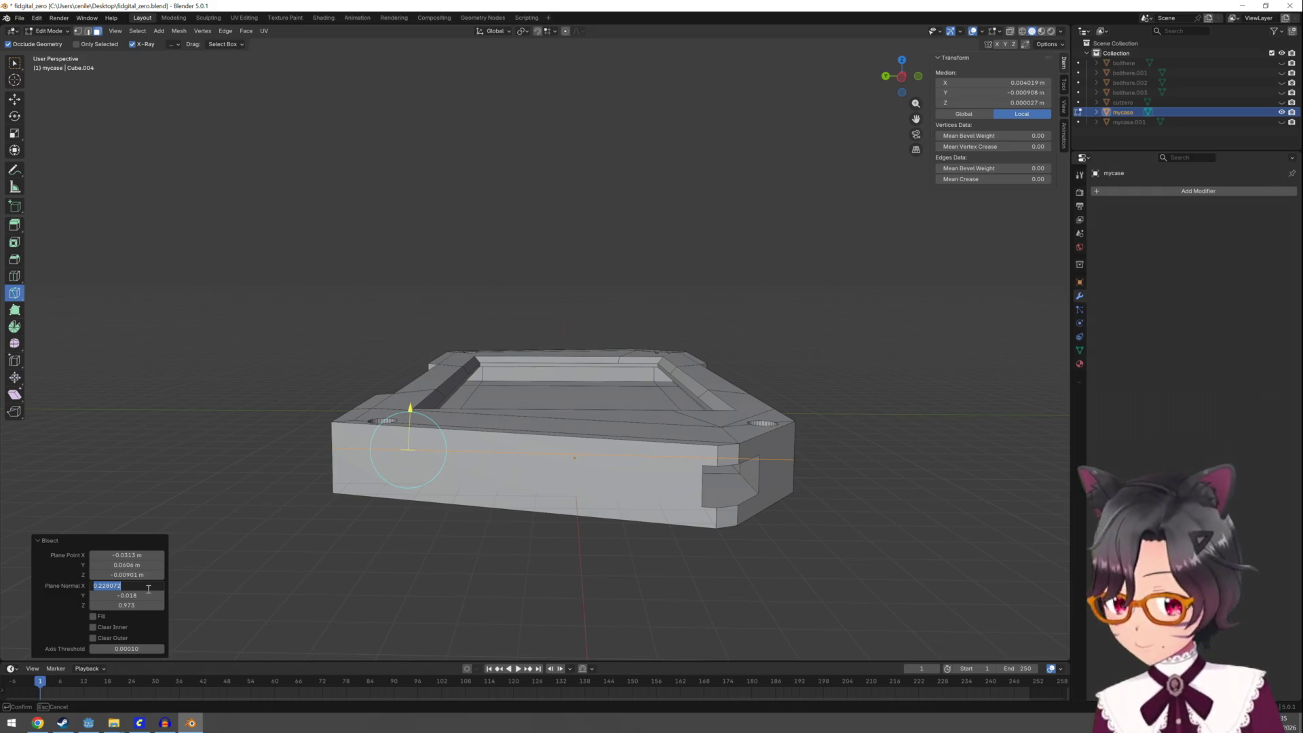
{"action": "key", "text": "Return"}
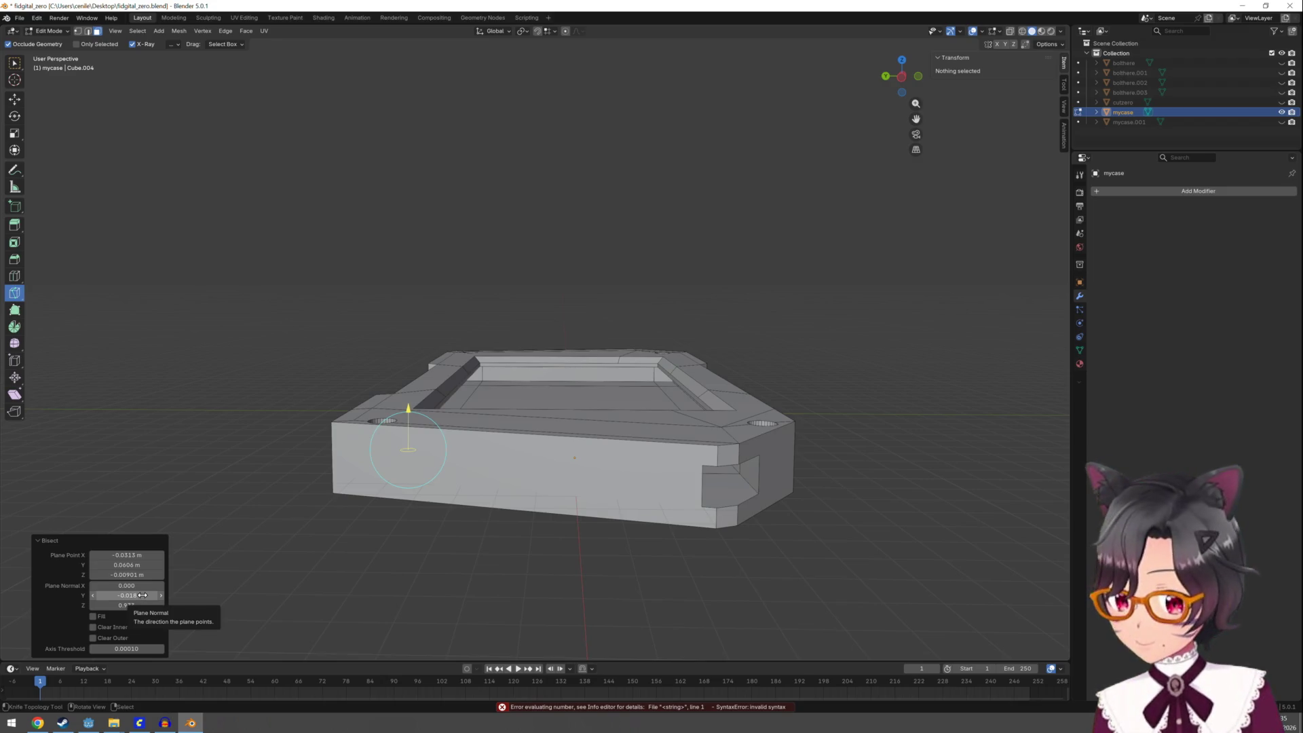
{"action": "left_click", "coordinate": [142, 595]}
{"action": "type", "text": "0"}
{"action": "key", "text": "Return"}
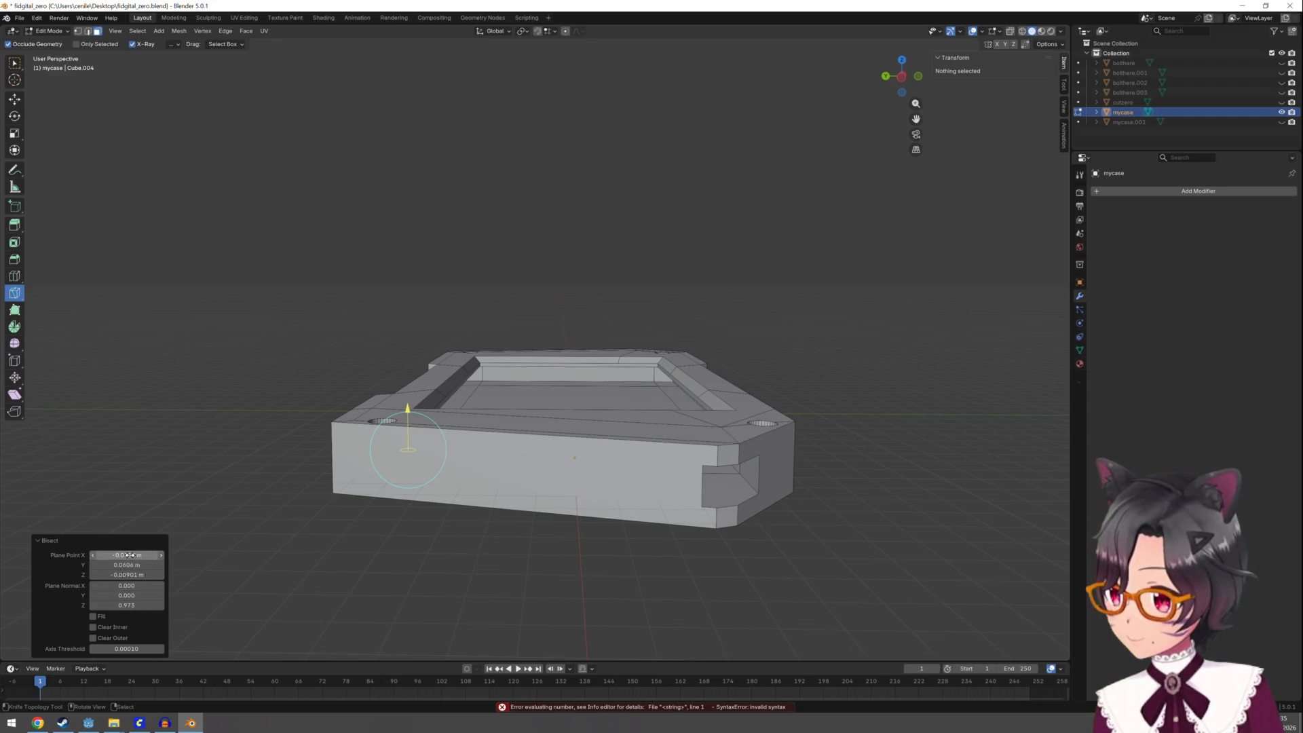
Set the bisect Plane Point to 0, 0, 0 and the Plane Normal Z to 1
{"action": "left_click", "coordinate": [129, 555]}
{"action": "type", "text": "0"}
{"action": "key", "text": "Return"}
{"action": "left_click", "coordinate": [131, 565]}
{"action": "type", "text": "0"}
{"action": "key", "text": "Return"}
{"action": "left_click", "coordinate": [133, 575]}
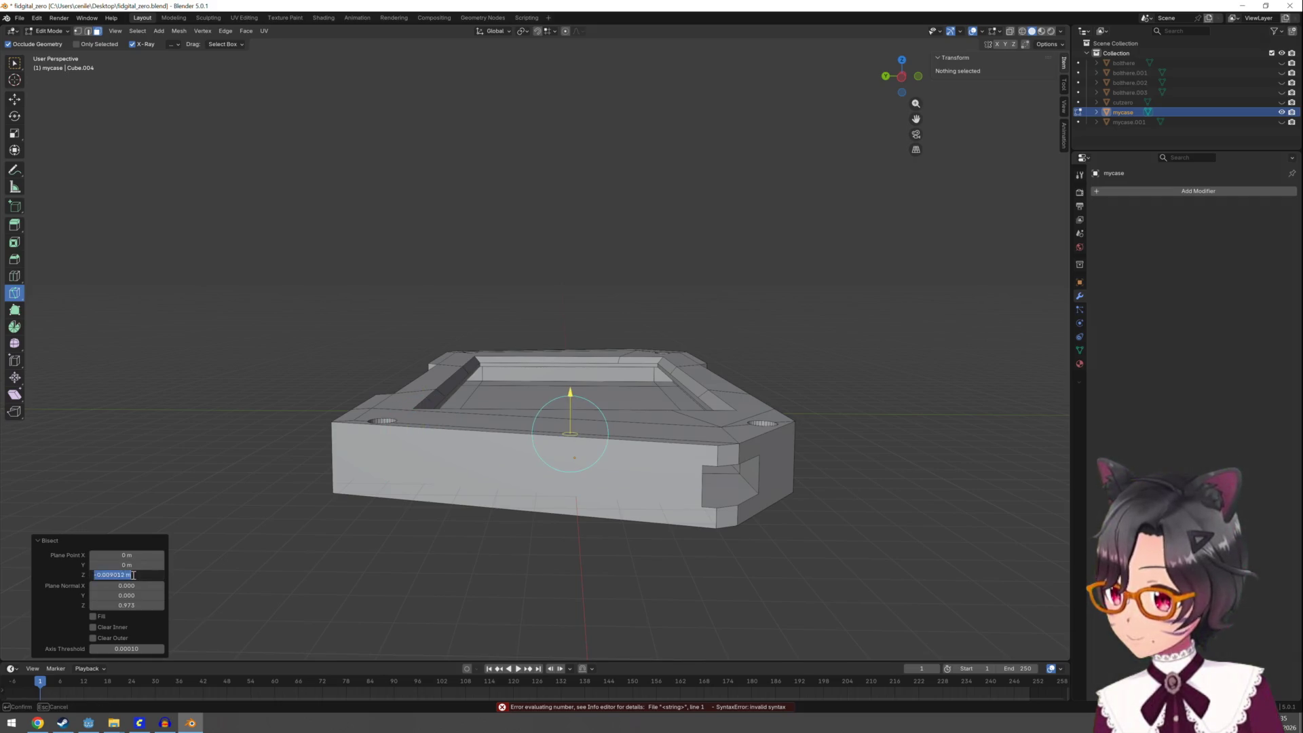
{"action": "type", "text": "0"}
{"action": "key", "text": "Return"}
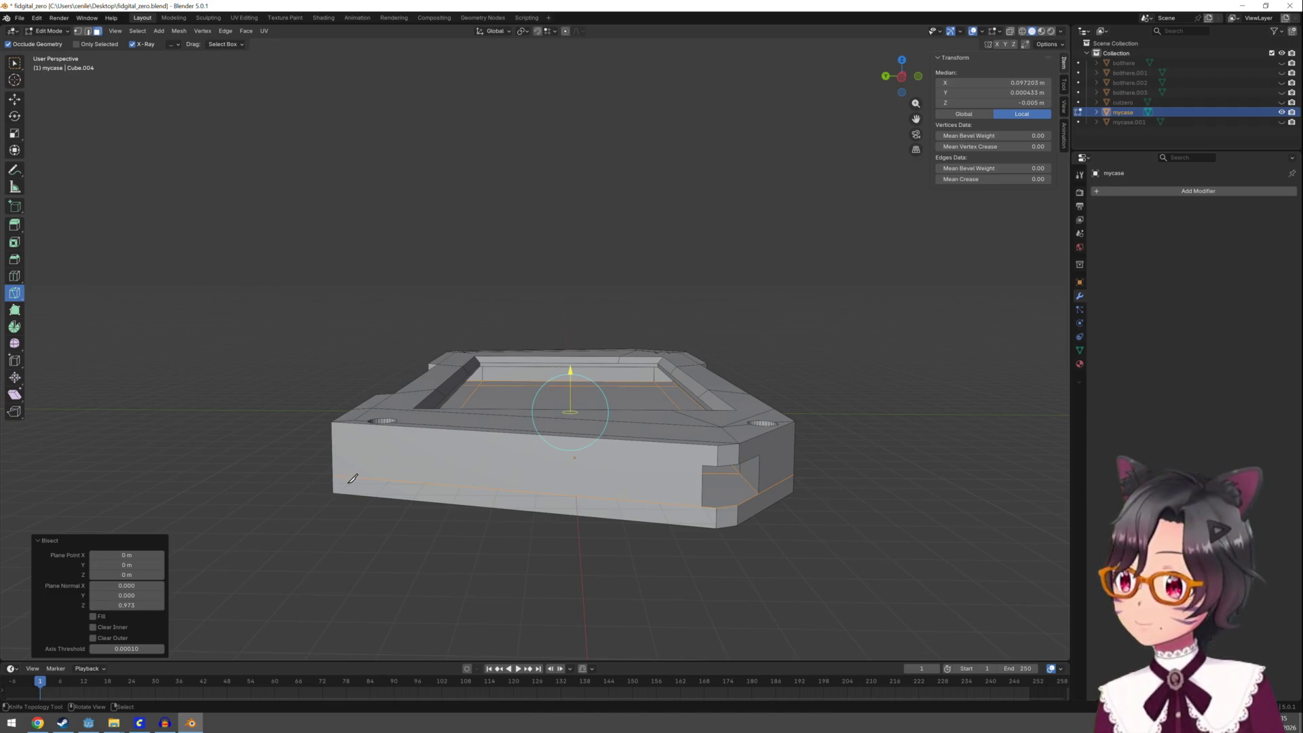
{"action": "left_click", "coordinate": [143, 608]}
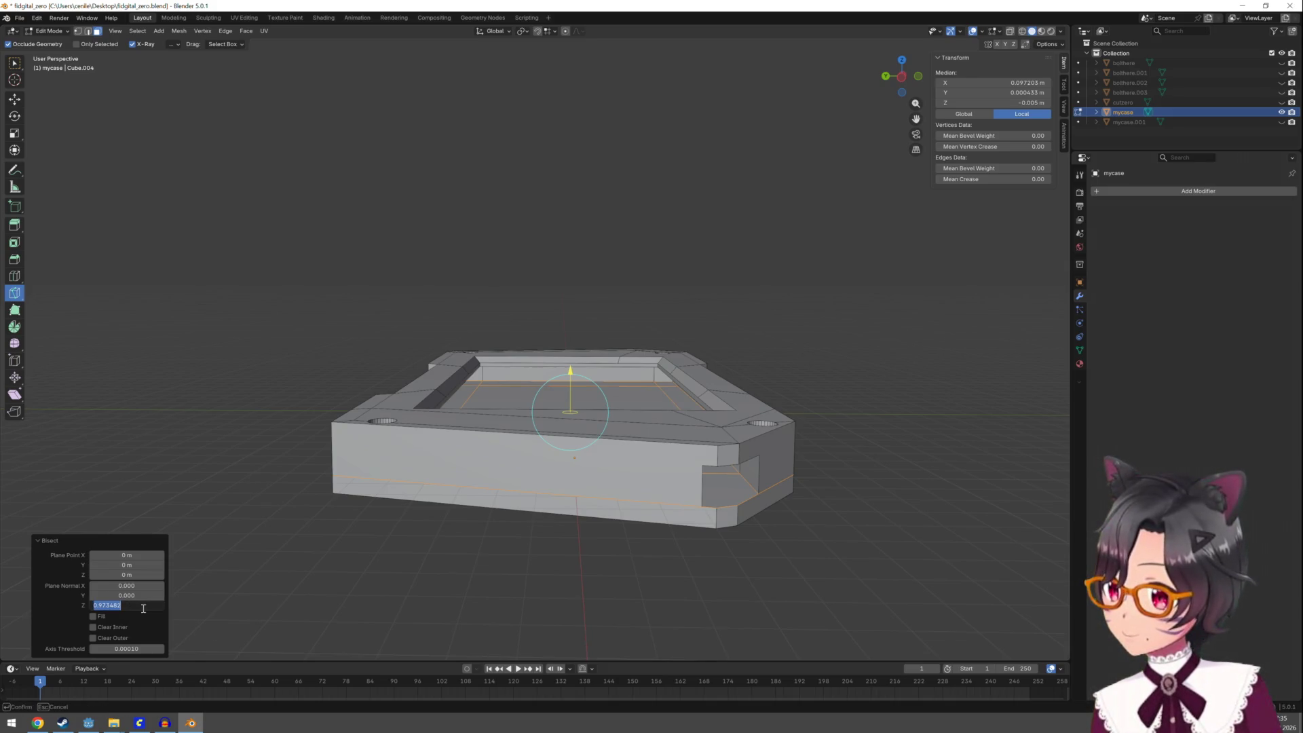
{"action": "type", "text": "1"}
{"action": "key", "text": "Return"}
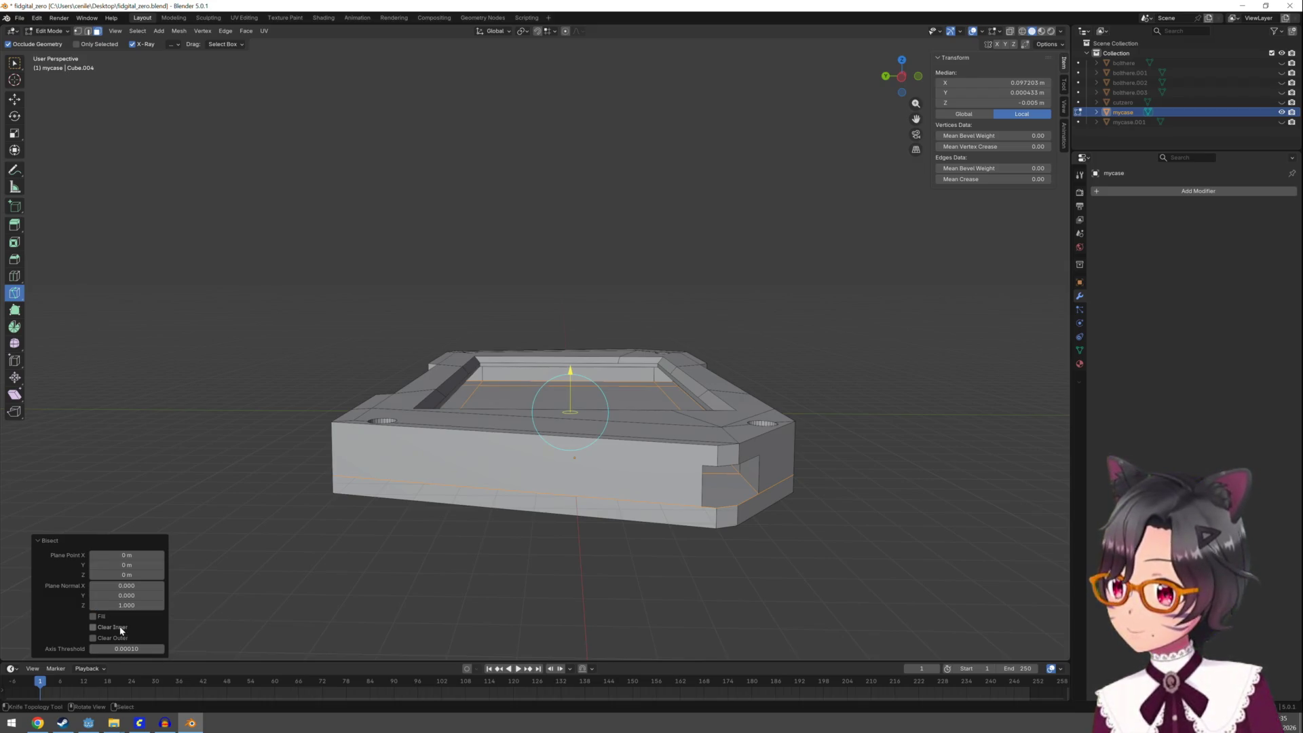
Enable Clear Outer, preview Fill from above and below, then leave the cut unfilled
{"action": "left_click", "coordinate": [93, 638]}
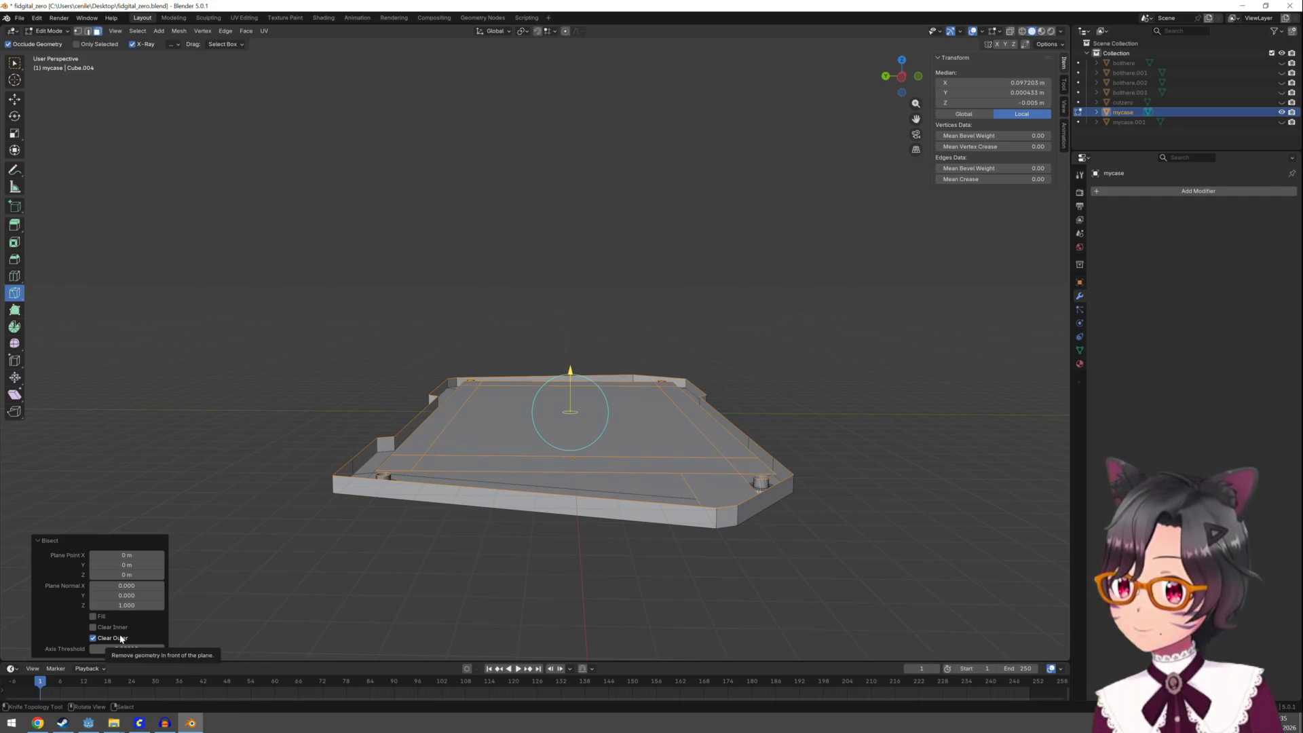
{"action": "left_click", "coordinate": [92, 616]}
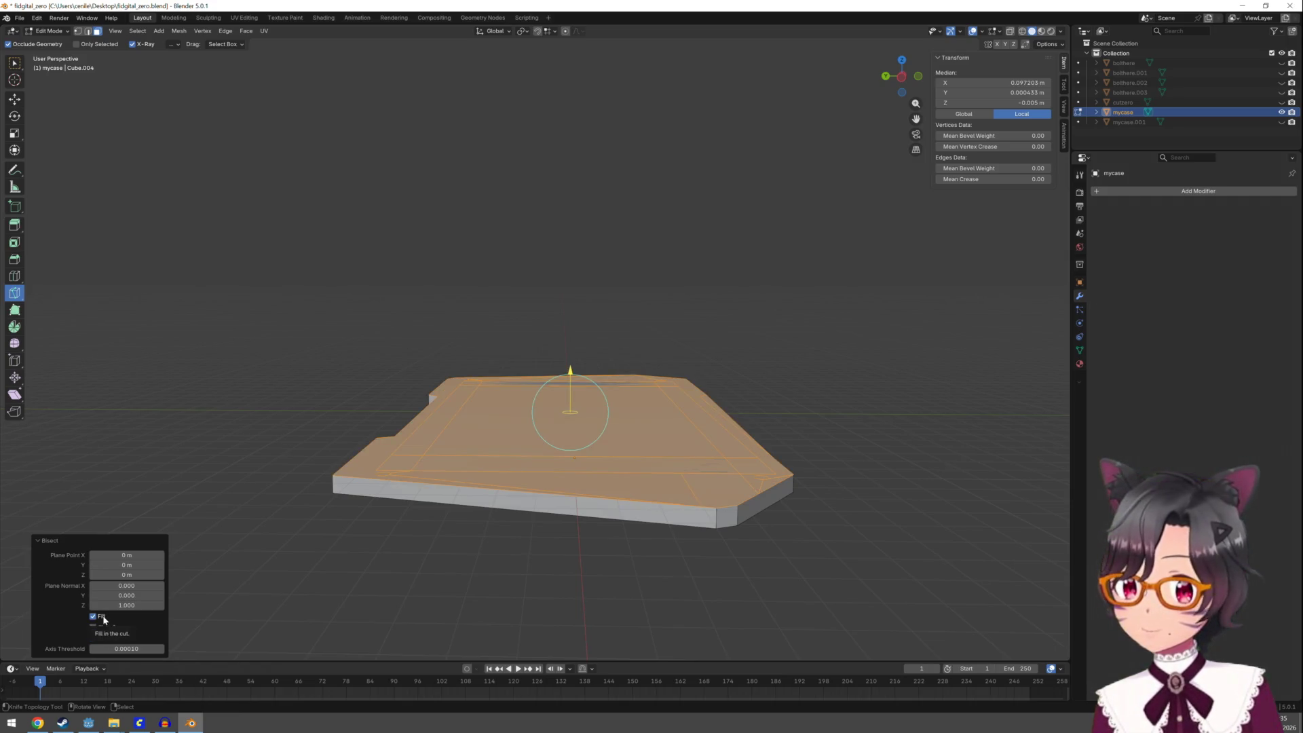
{"action": "mouse_move", "coordinate": [466, 411]}
{"action": "middle_mouse_down"}
{"action": "mouse_move", "coordinate": [431, 502]}
{"action": "mouse_move", "coordinate": [466, 401]}
{"action": "mouse_move", "coordinate": [465, 423]}
{"action": "middle_mouse_up"}
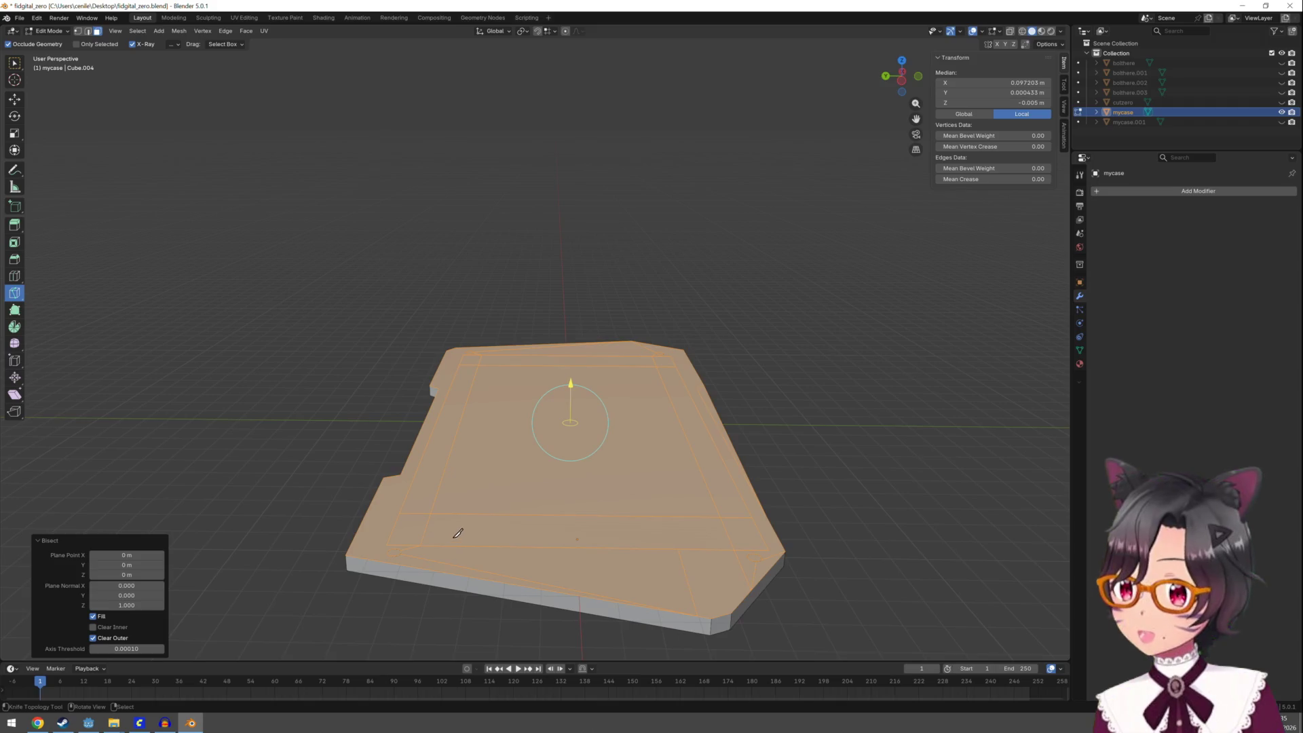
{"action": "mouse_move", "coordinate": [466, 538]}
{"action": "middle_mouse_down"}
{"action": "mouse_move", "coordinate": [448, 432]}
{"action": "mouse_move", "coordinate": [444, 534]}
{"action": "middle_mouse_up"}
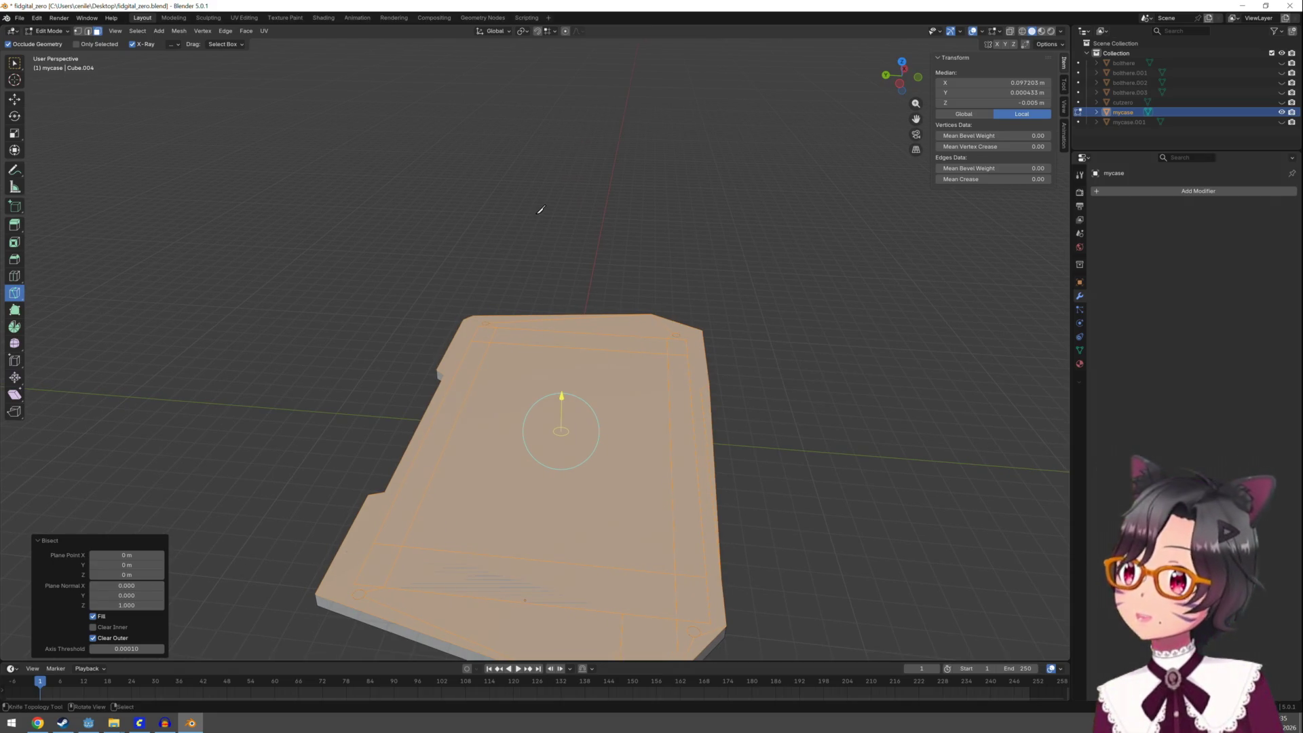
{"action": "left_click", "coordinate": [95, 616]}
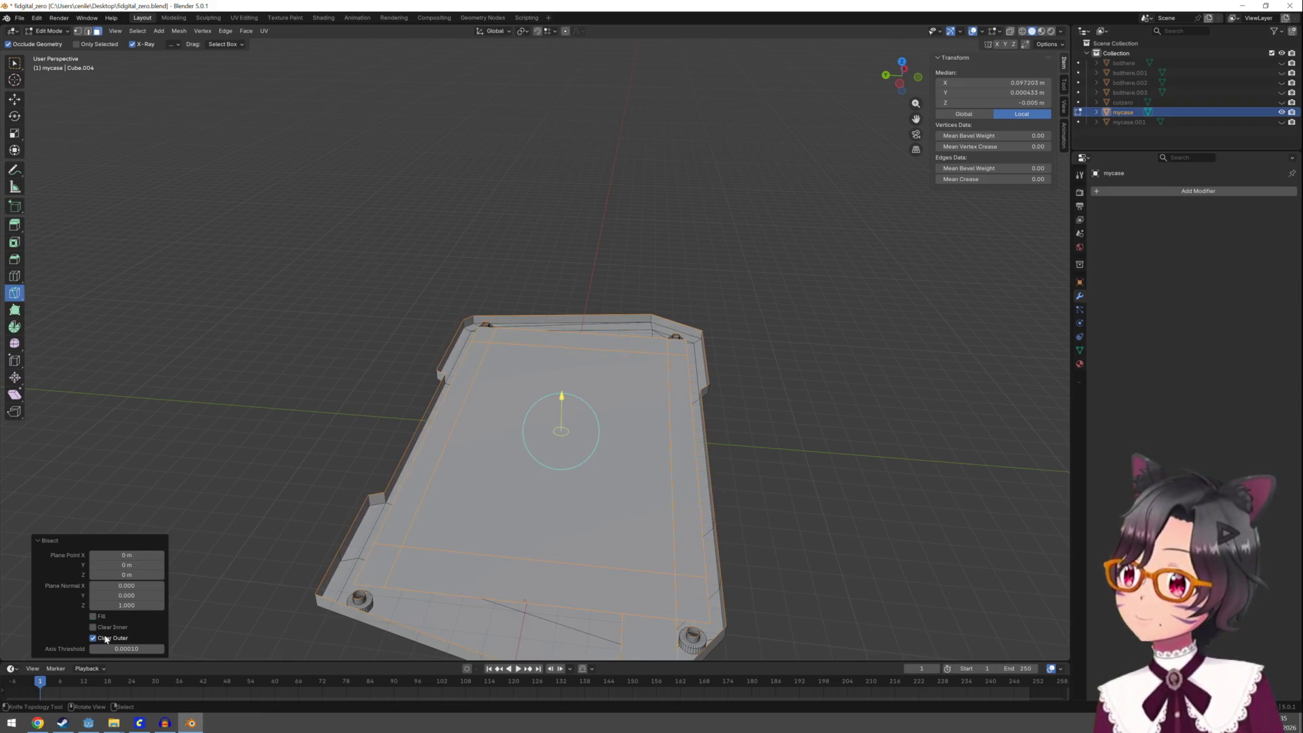
{"action": "left_click", "coordinate": [95, 638]}
Select the whole case mesh in Edit Mode and orbit to a near-top view
{"action": "key", "text": "a"}
{"action": "key", "text": "alt+a"}
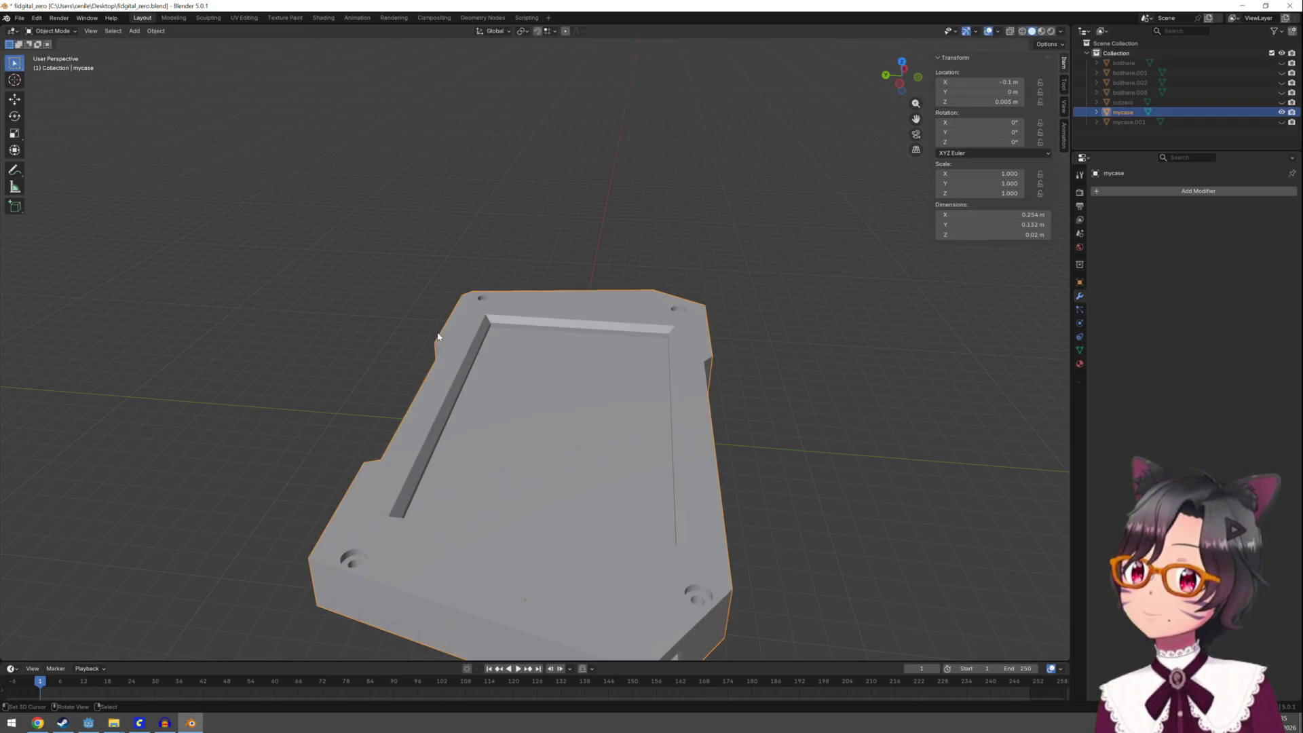
{"action": "key", "text": "a"}
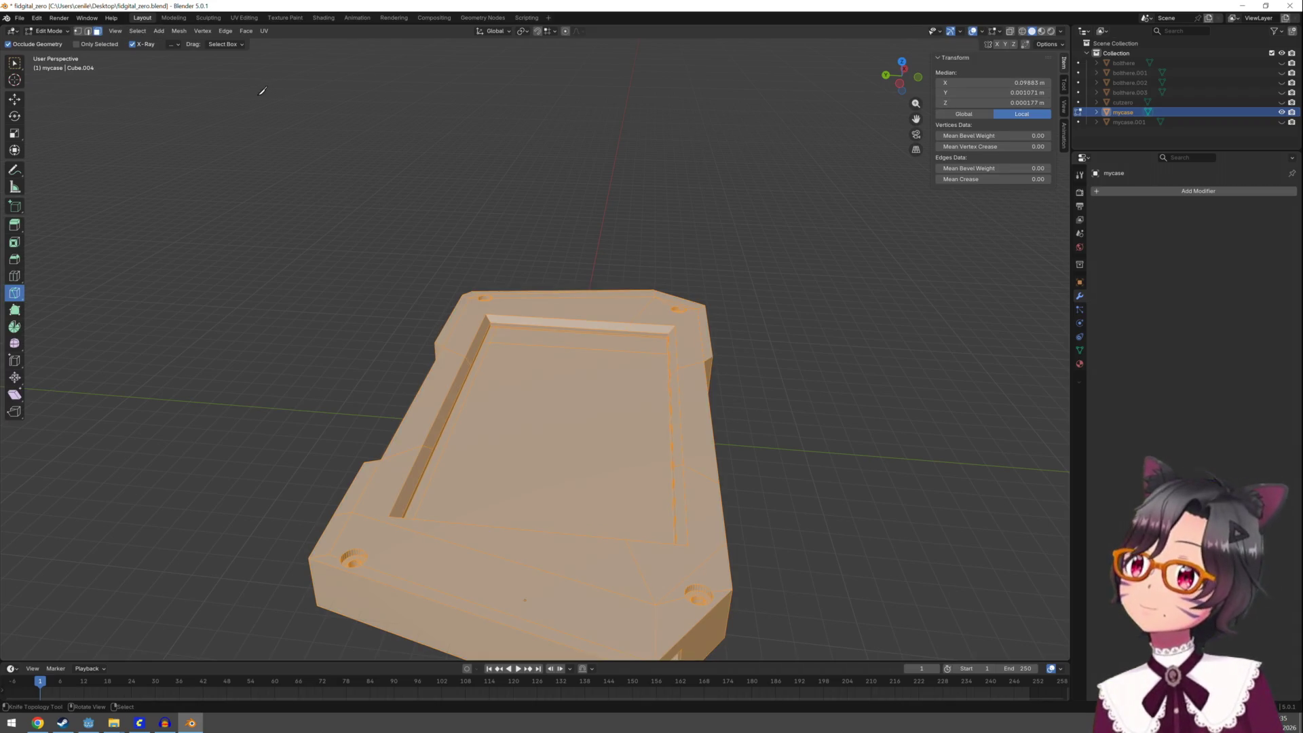
{"action": "left_click", "coordinate": [178, 31]}
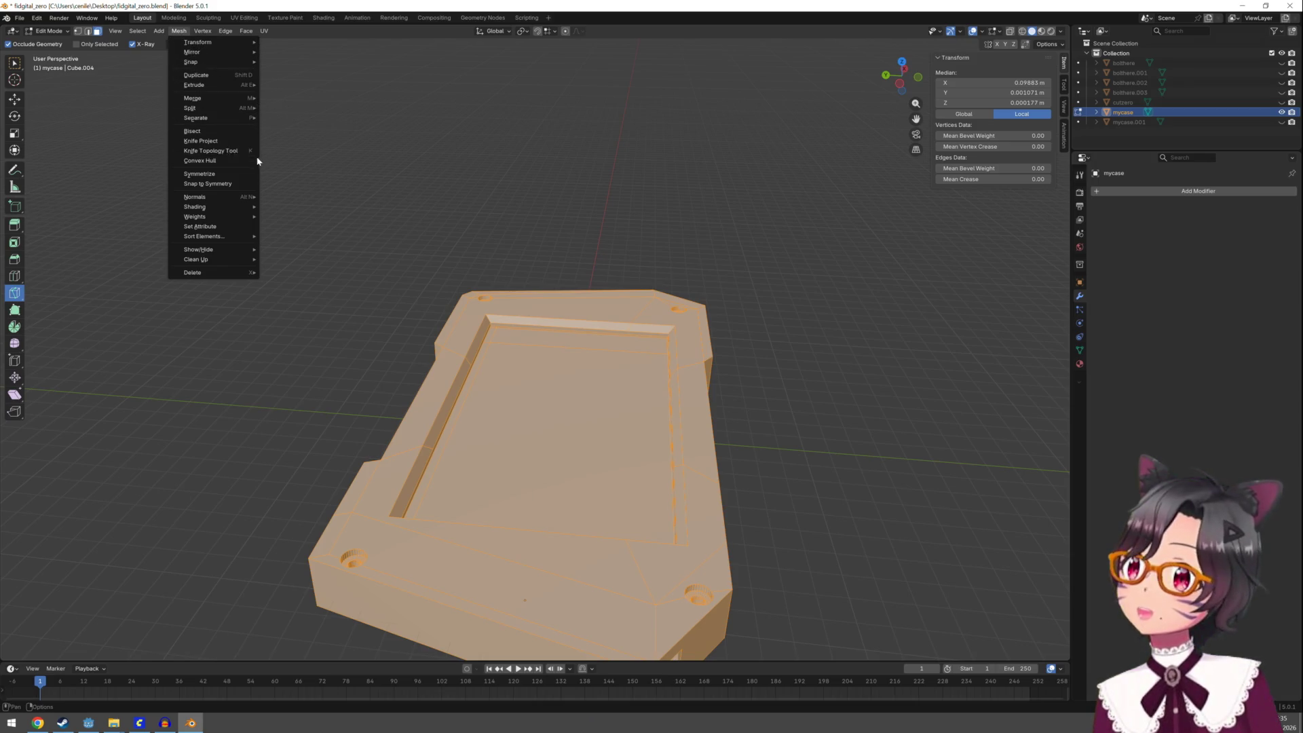
{"action": "left_click", "coordinate": [224, 150]}
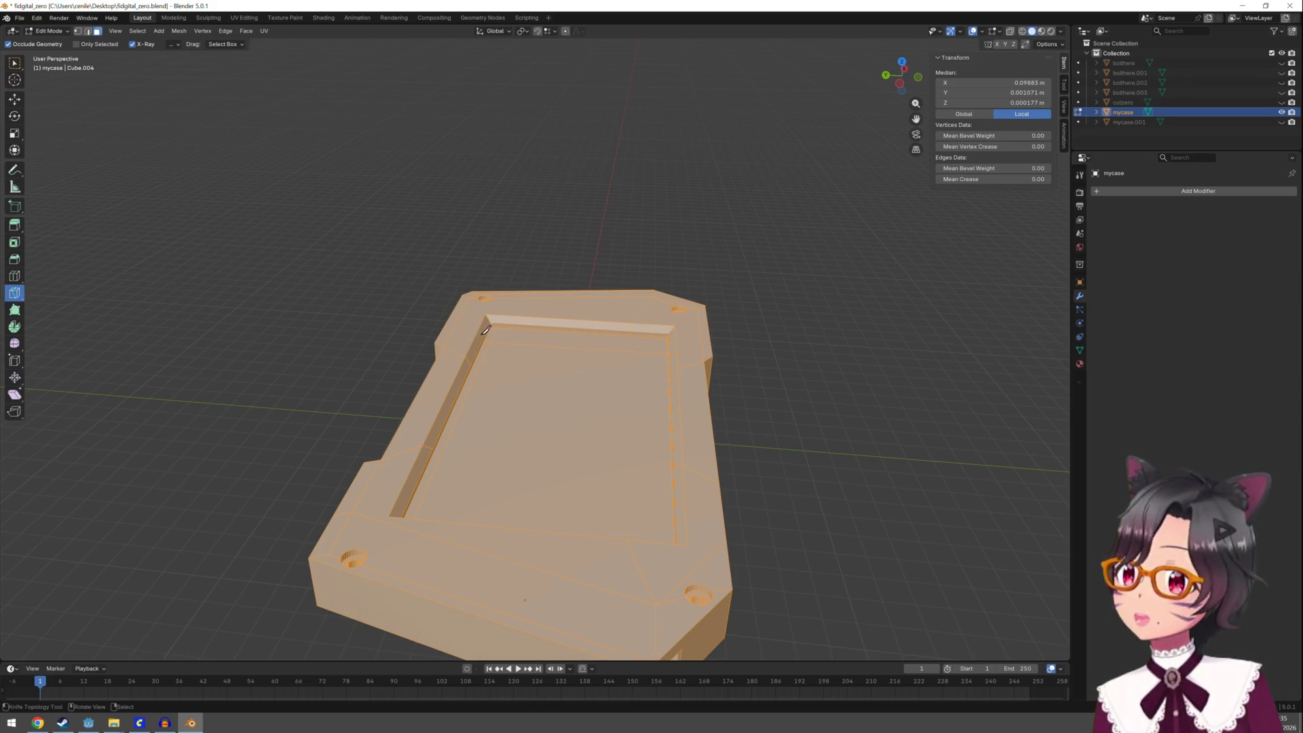
{"action": "middle_click_drag", "start_coordinate": [485, 330], "coordinate": [492, 376]}
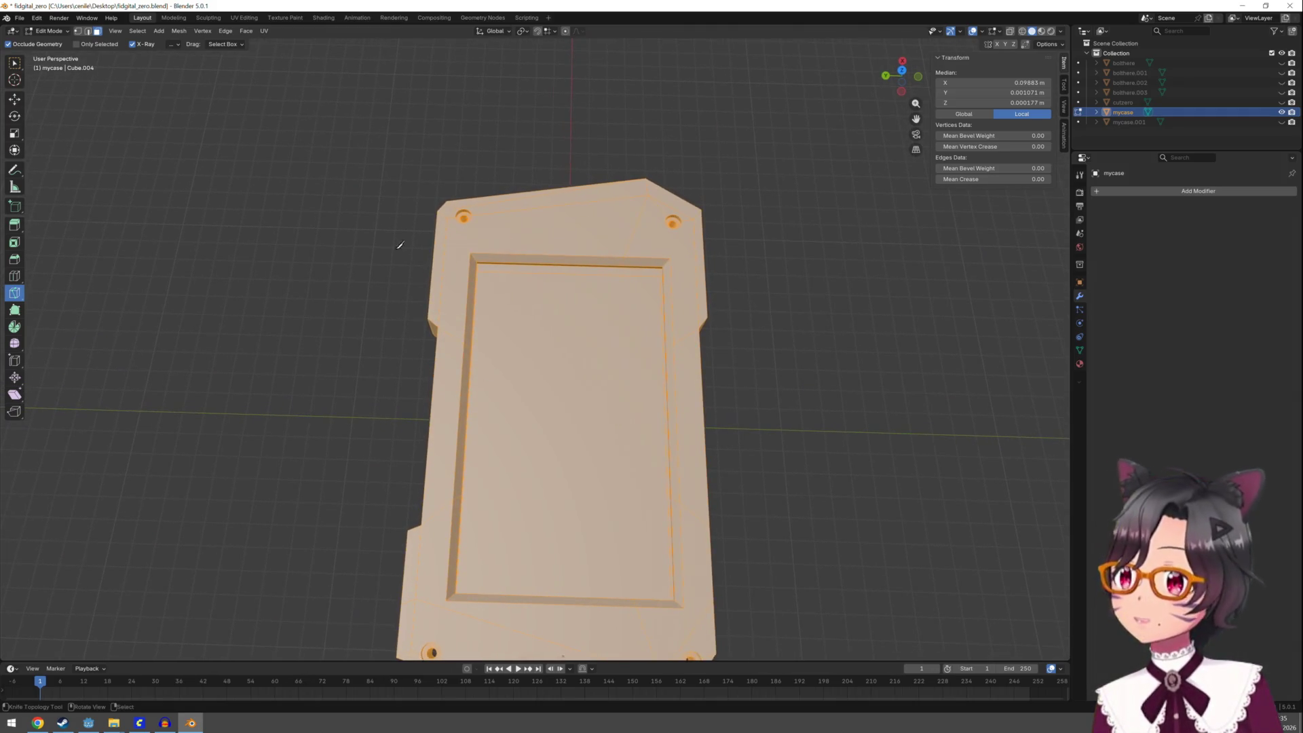
Apply Face > Triangulate Faces to the whole mesh and inspect the resulting triangles
{"action": "left_click", "coordinate": [180, 32]}
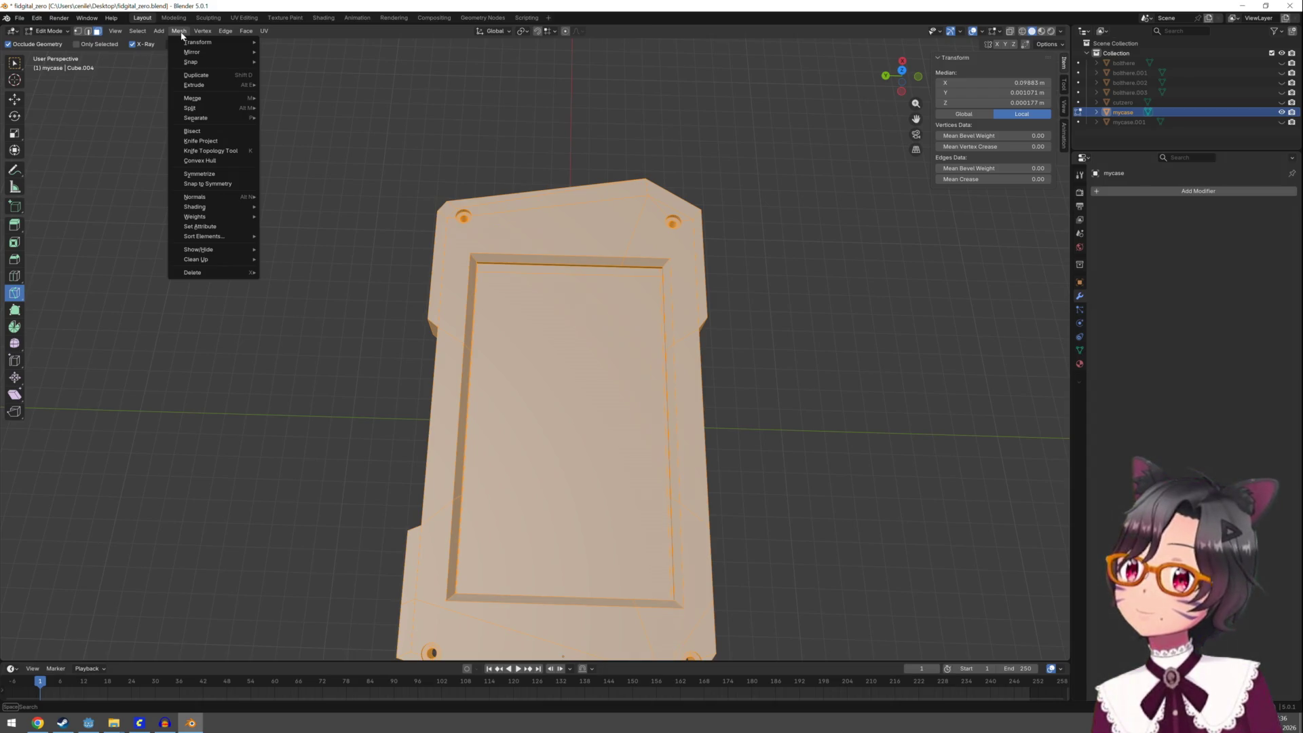
{"action": "mouse_move", "coordinate": [242, 36]}
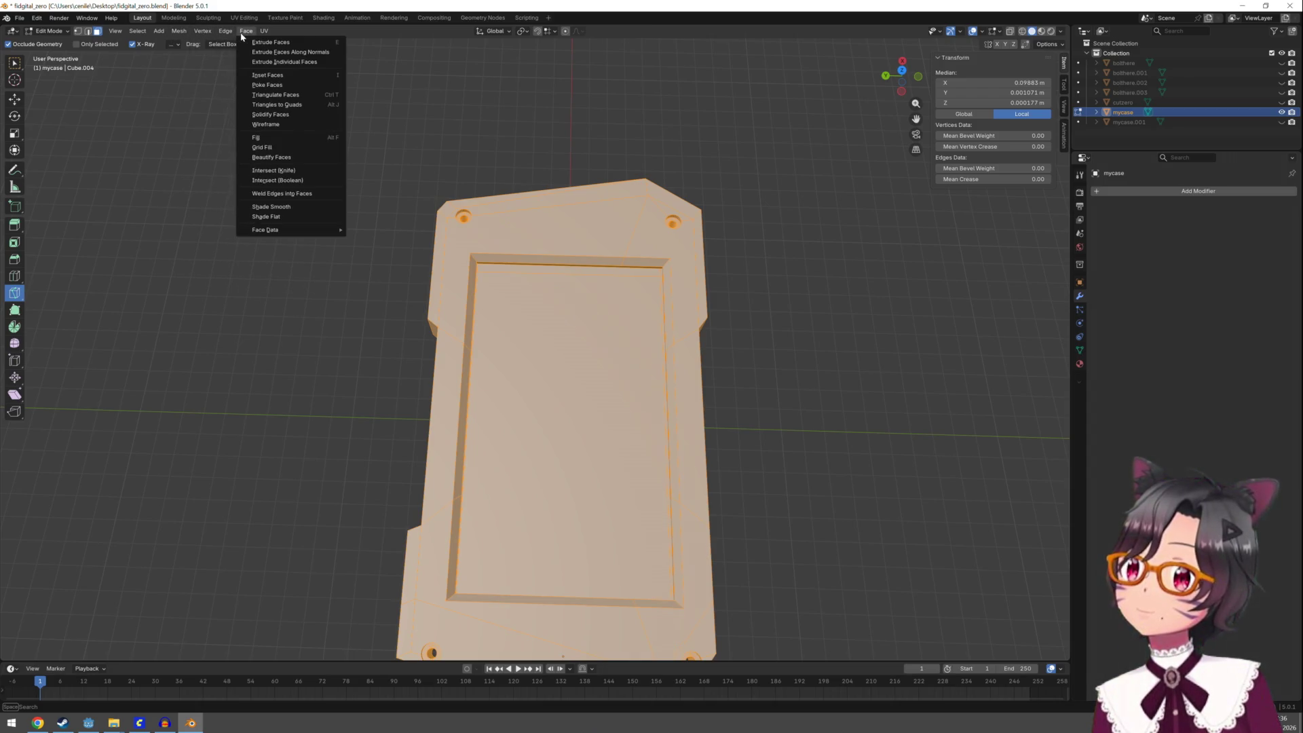
{"action": "left_click", "coordinate": [299, 94]}
{"action": "mouse_move", "coordinate": [573, 270]}
{"action": "middle_mouse_down"}
{"action": "mouse_move", "coordinate": [568, 192]}
{"action": "mouse_move", "coordinate": [563, 239]}
{"action": "middle_mouse_up"}
{"action": "key", "text": "ctrl+z"}
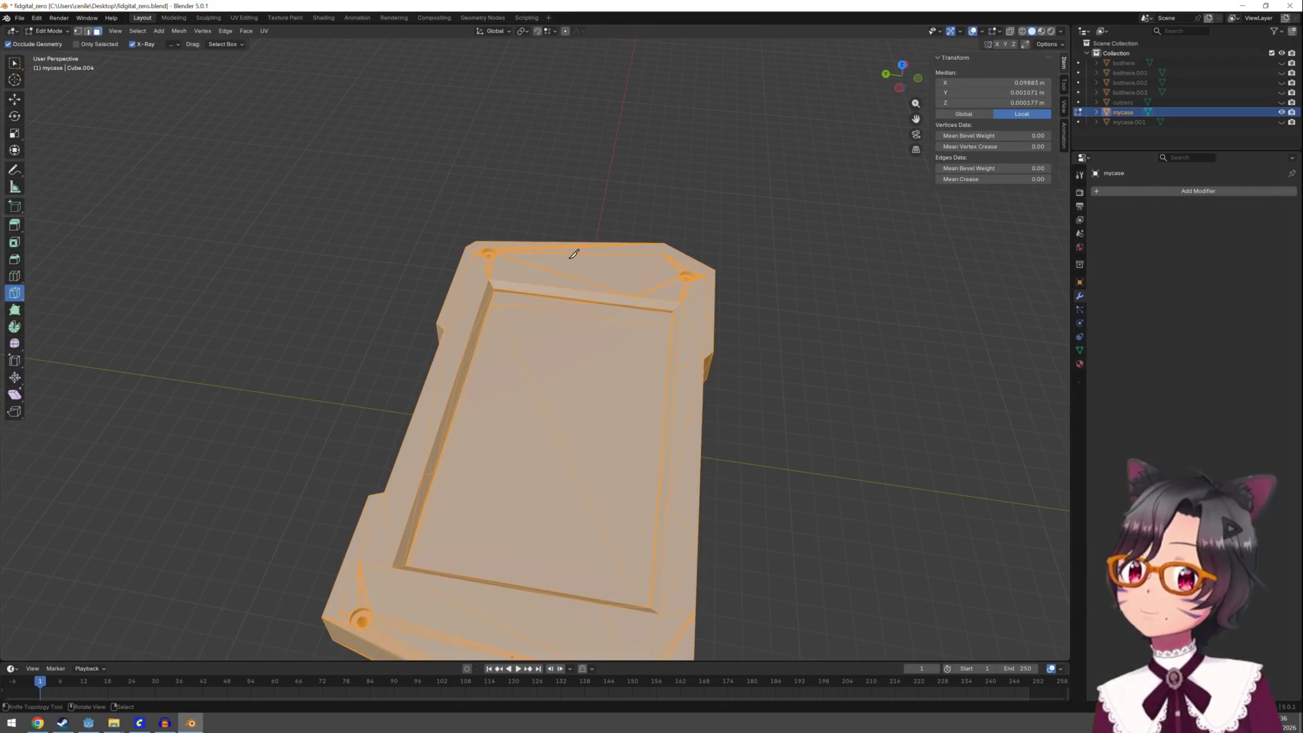
{"action": "key", "text": "ctrl+z"}
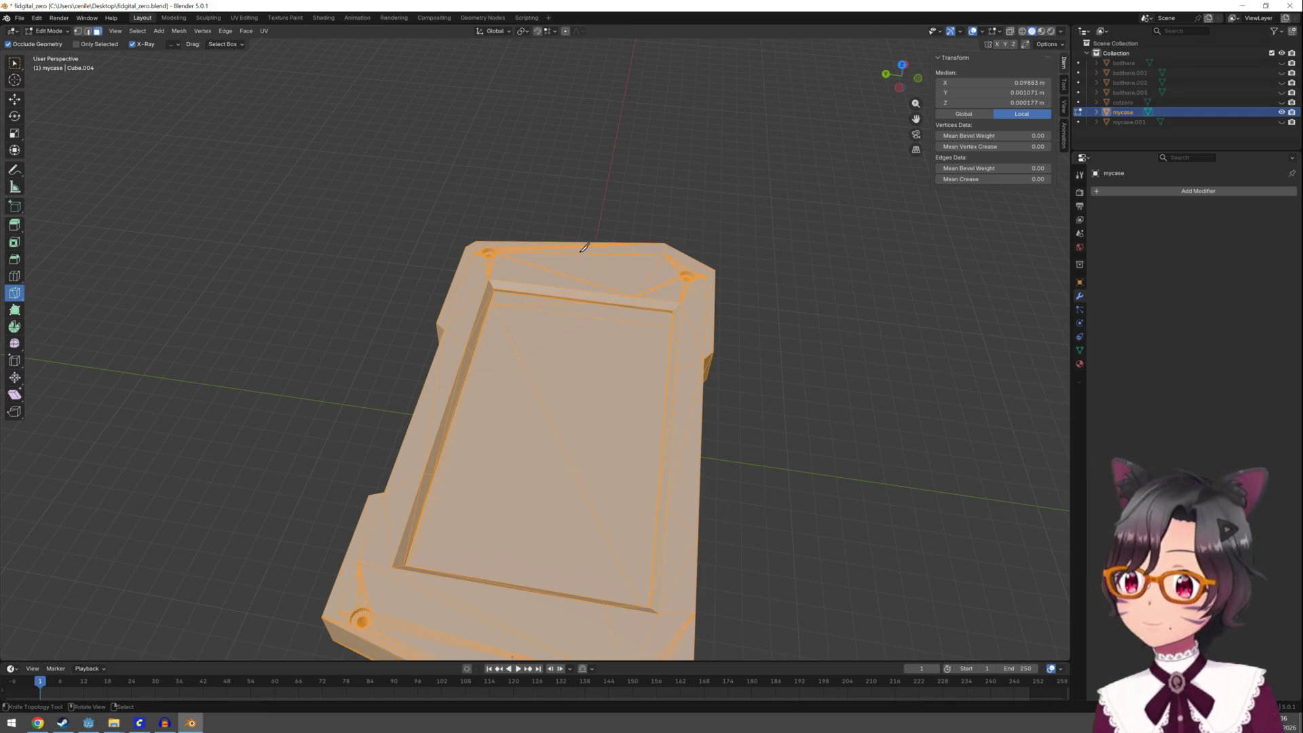
{"action": "middle_click_drag", "start_coordinate": [280, 287], "coordinate": [288, 224]}
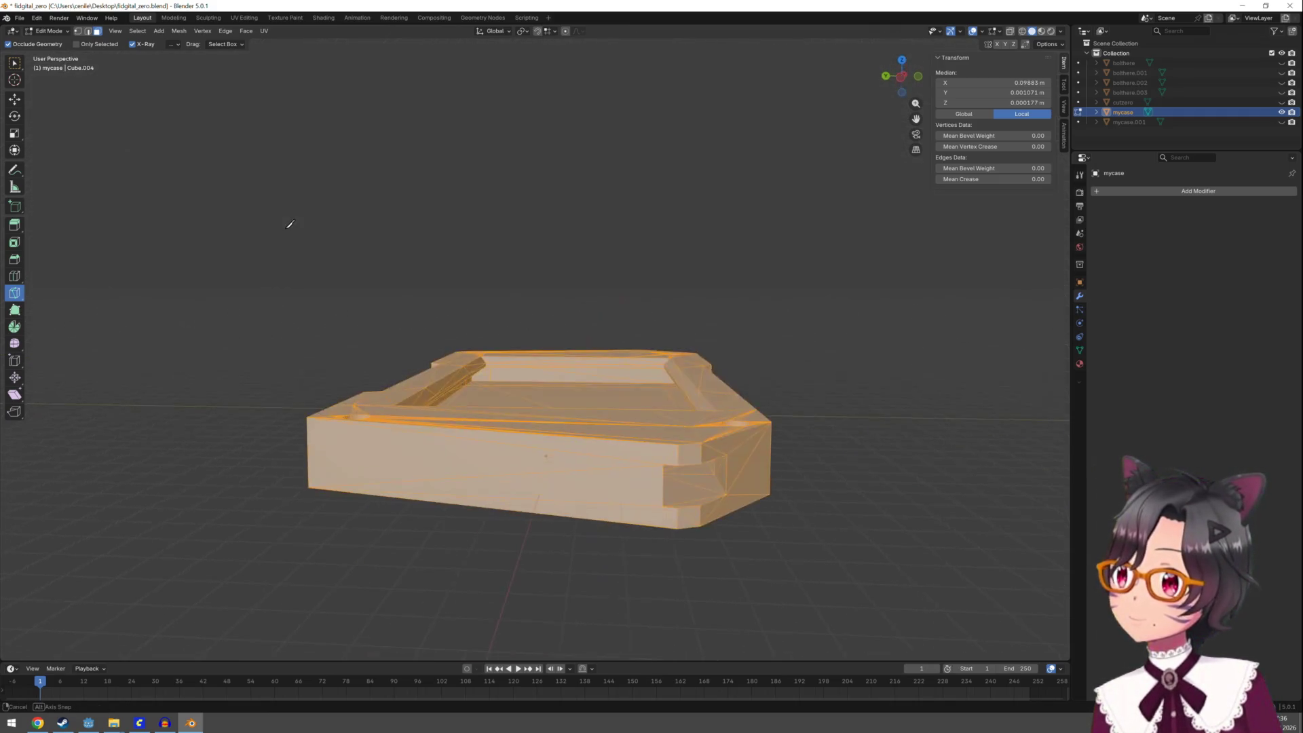
{"action": "left_click", "coordinate": [246, 442]}
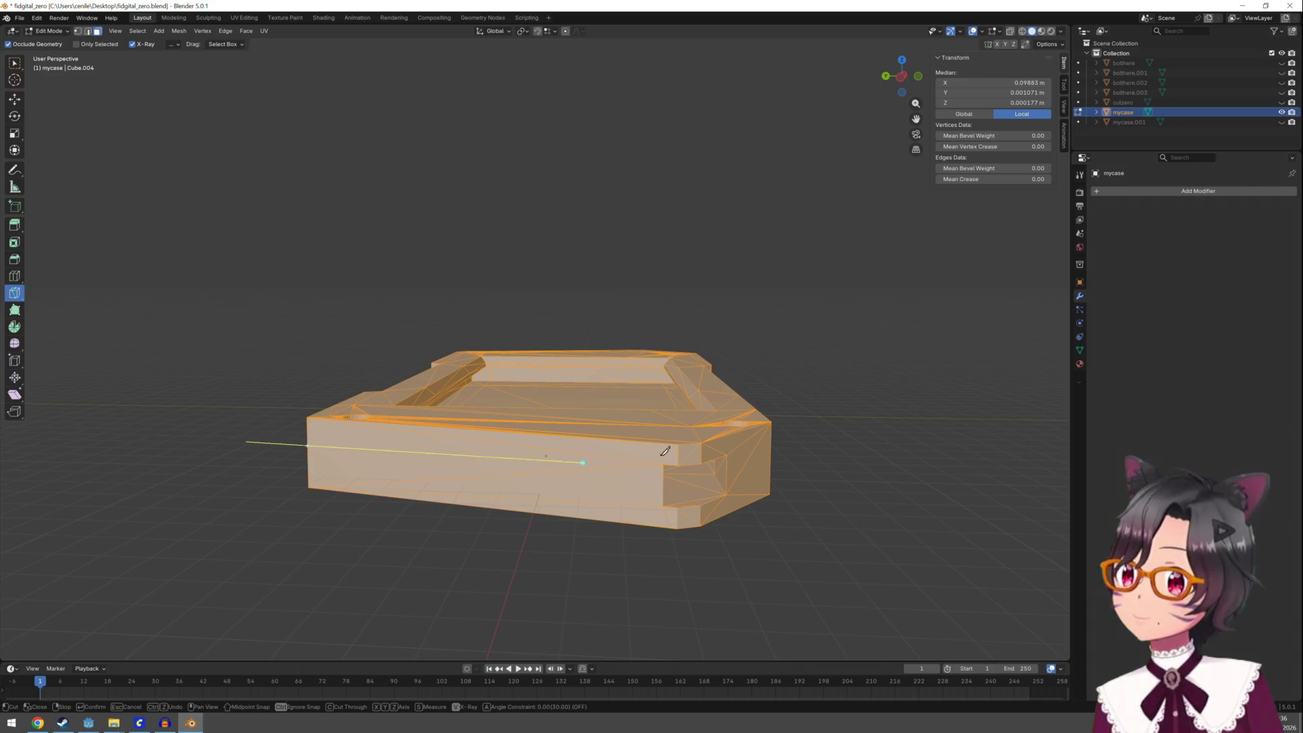
{"action": "left_click", "coordinate": [726, 455]}
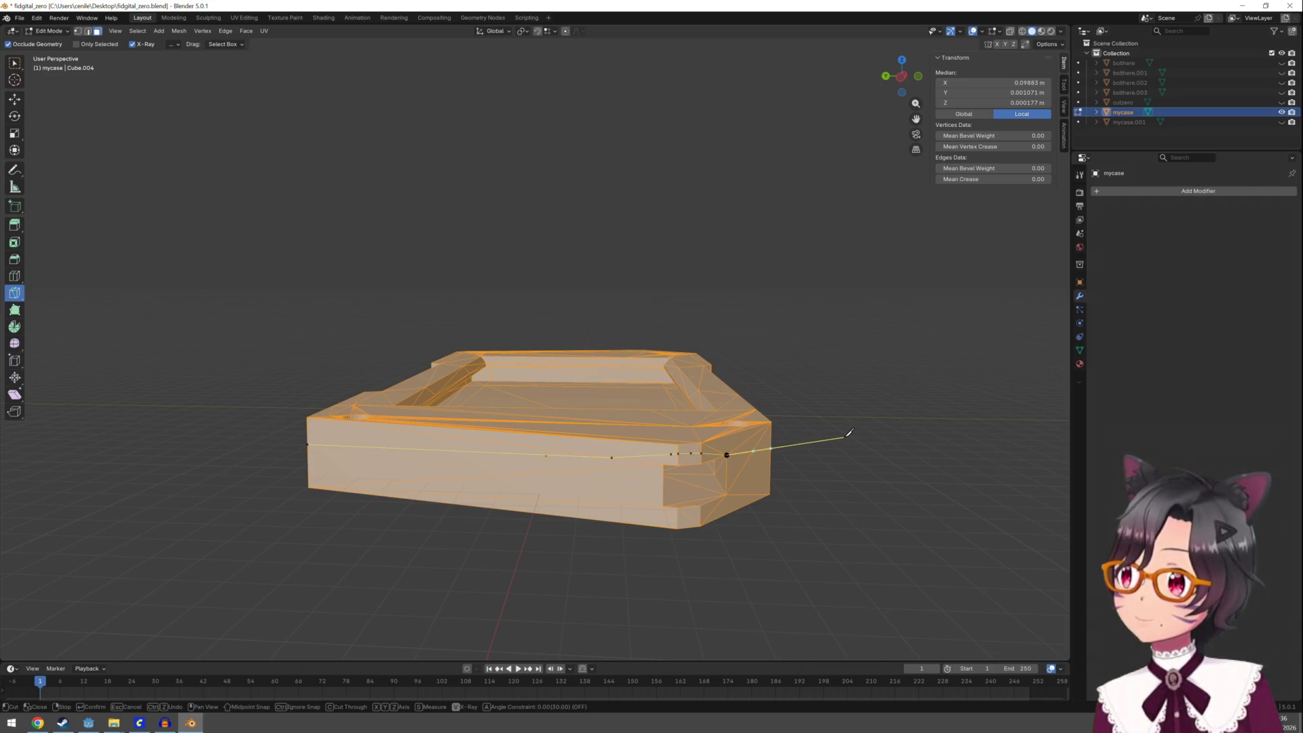
{"action": "key", "text": "Escape"}
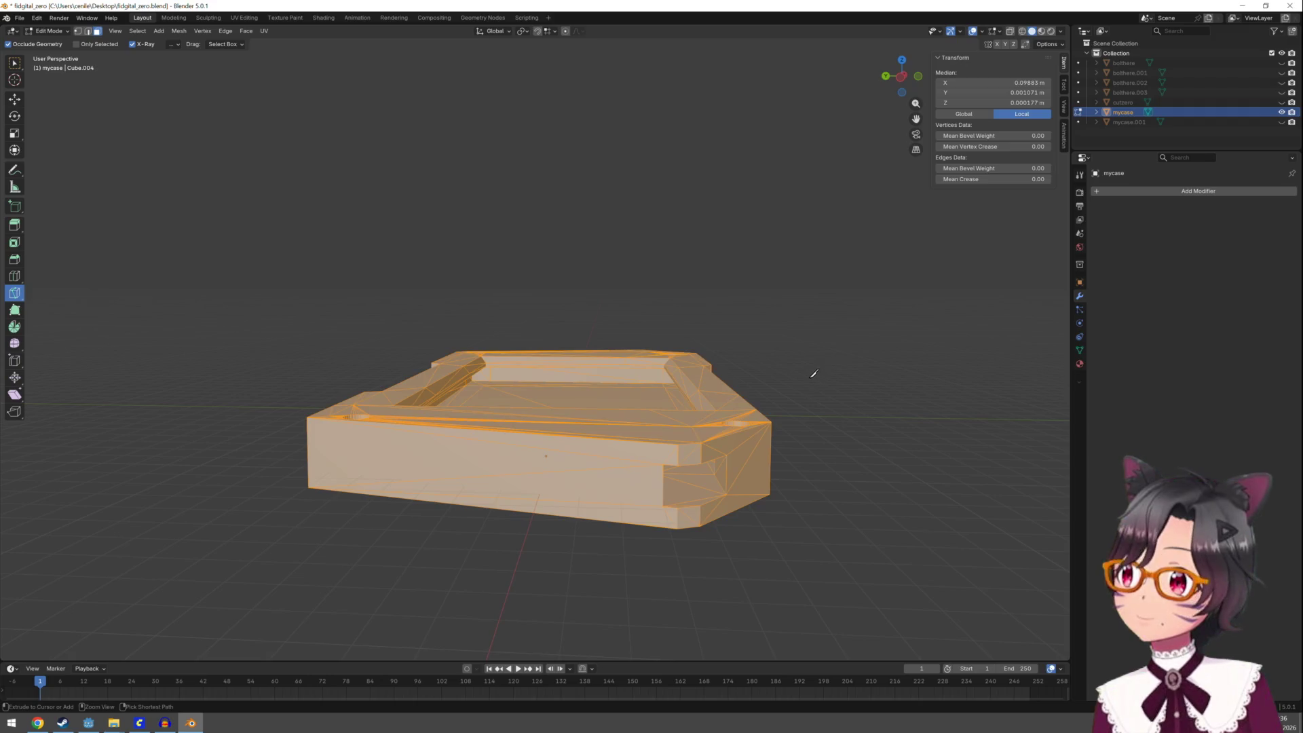
{"action": "key", "text": "alt+a"}
{"action": "left_click", "coordinate": [14, 276]}
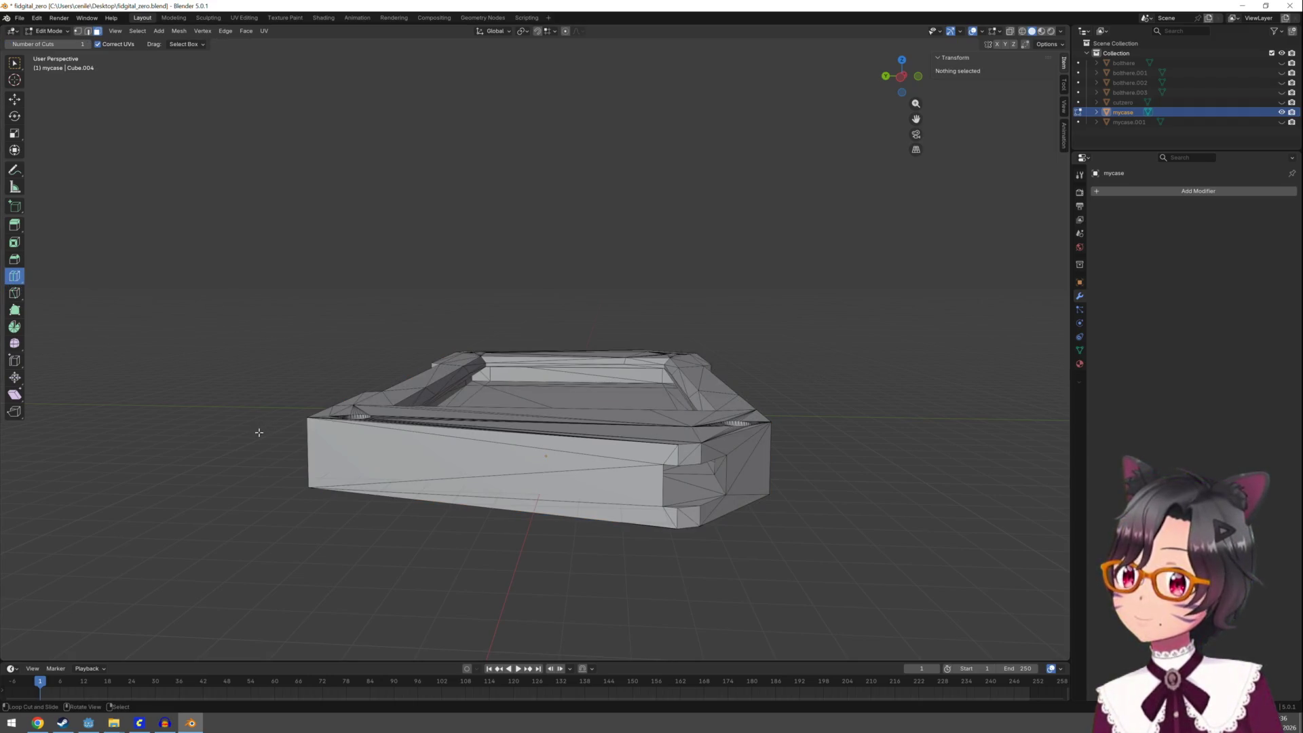
{"action": "key", "text": "Tab"}
{"action": "key", "text": "Tab"}
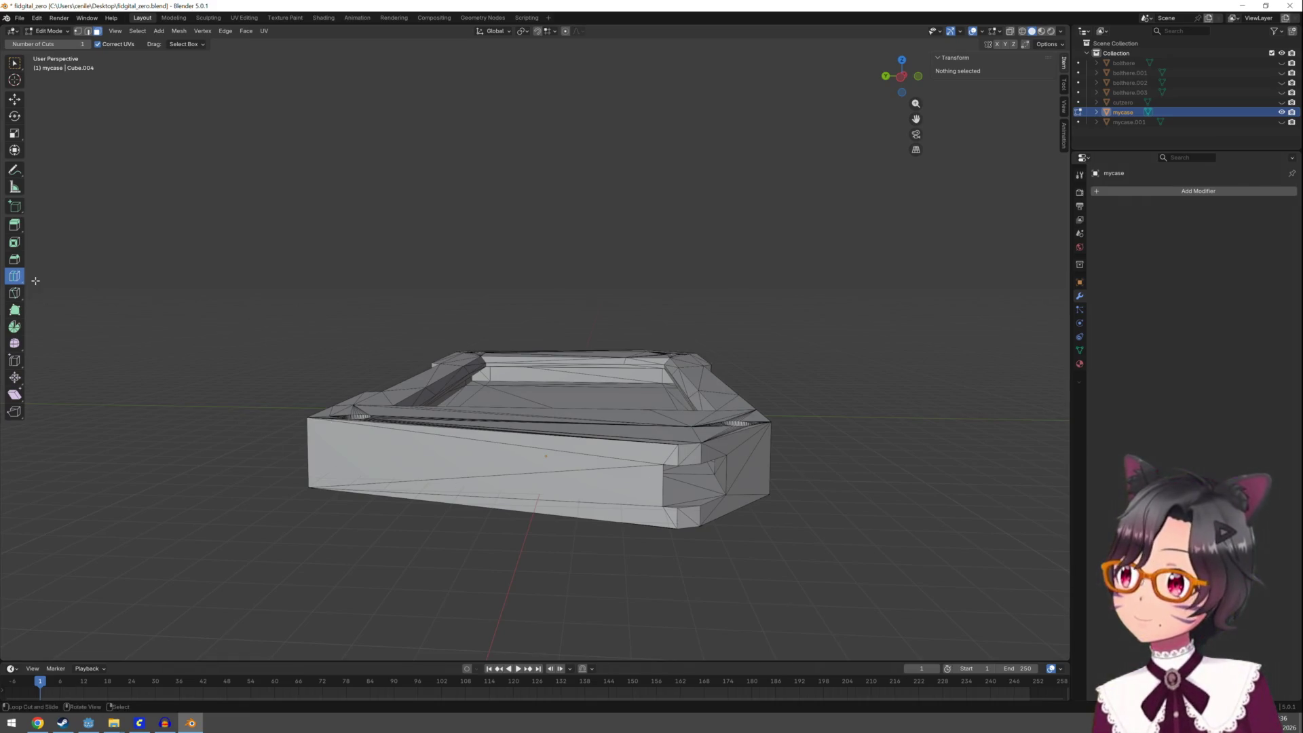
{"action": "left_click", "coordinate": [14, 292]}
{"action": "left_click", "coordinate": [307, 452]}
{"action": "left_click", "coordinate": [770, 454]}
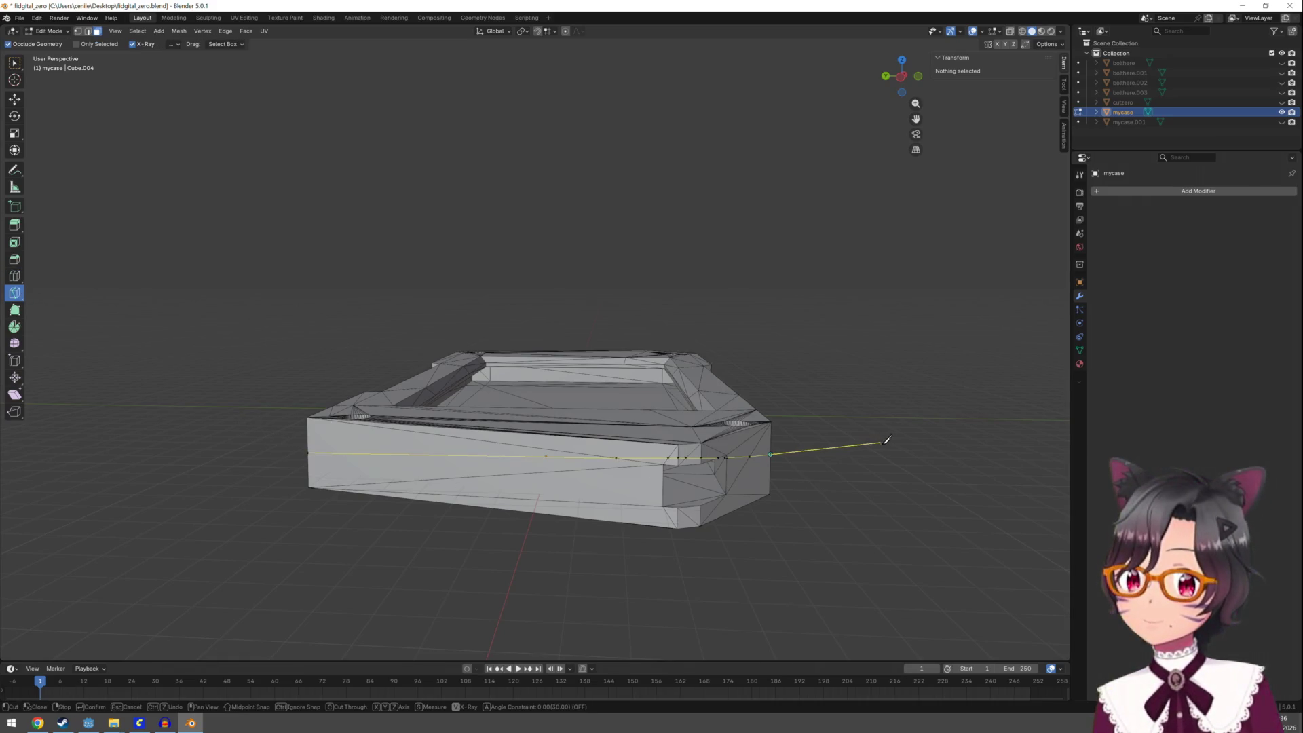
{"action": "key", "text": "Escape"}
{"action": "key", "text": "Tab"}
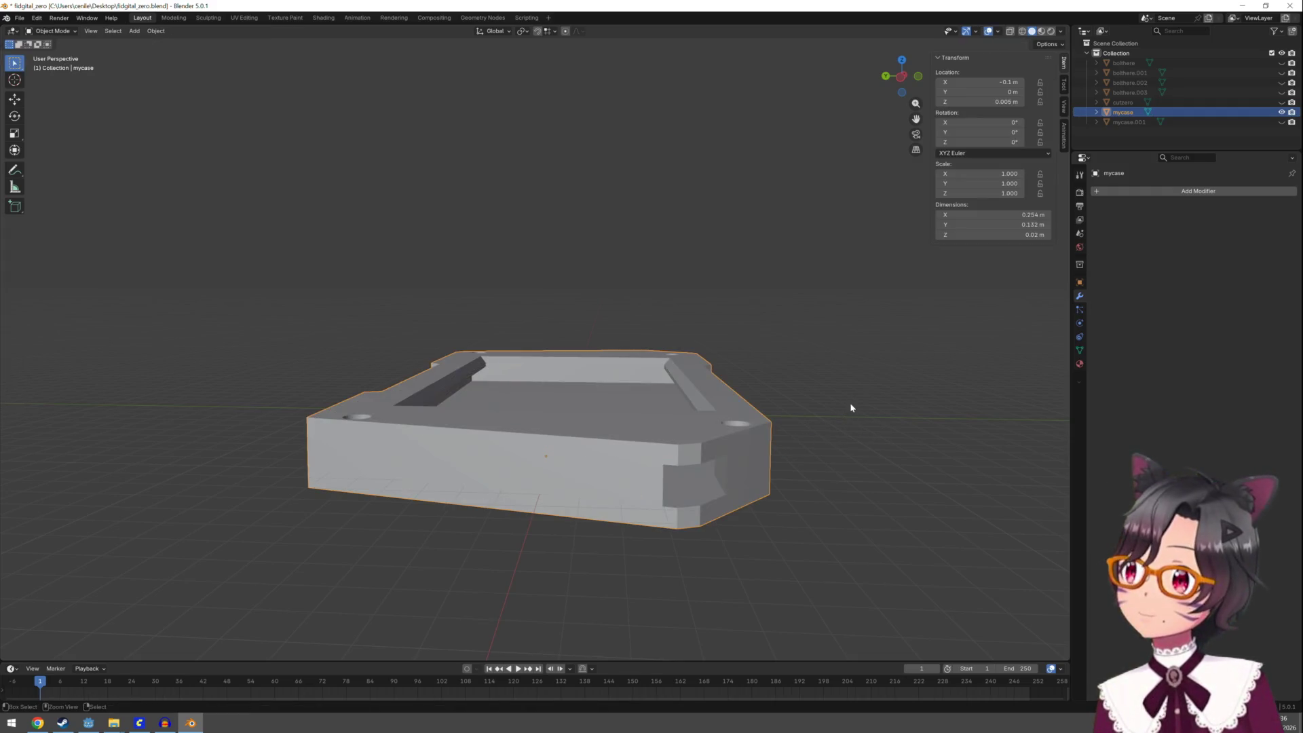
{"action": "key", "text": "Tab"}
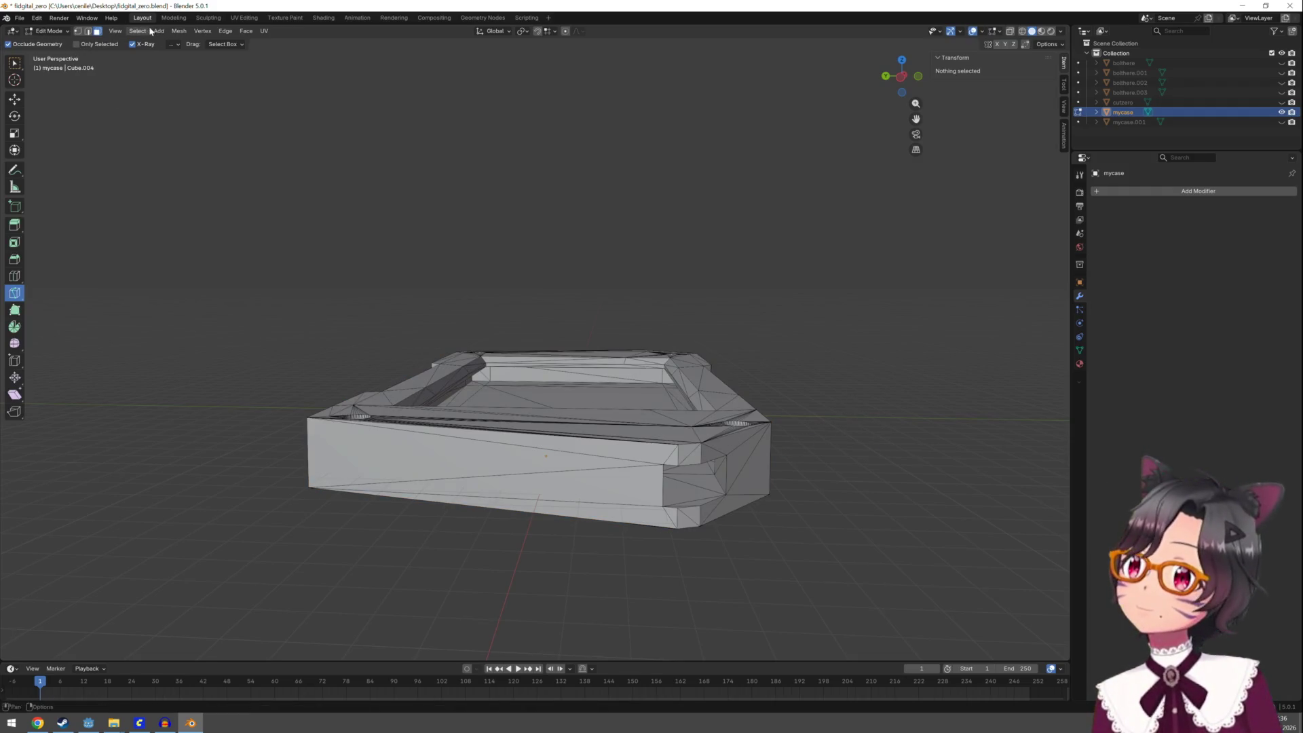
Select all and start a Bisect with a horizontal line drawn across the case
{"action": "left_click", "coordinate": [175, 32]}
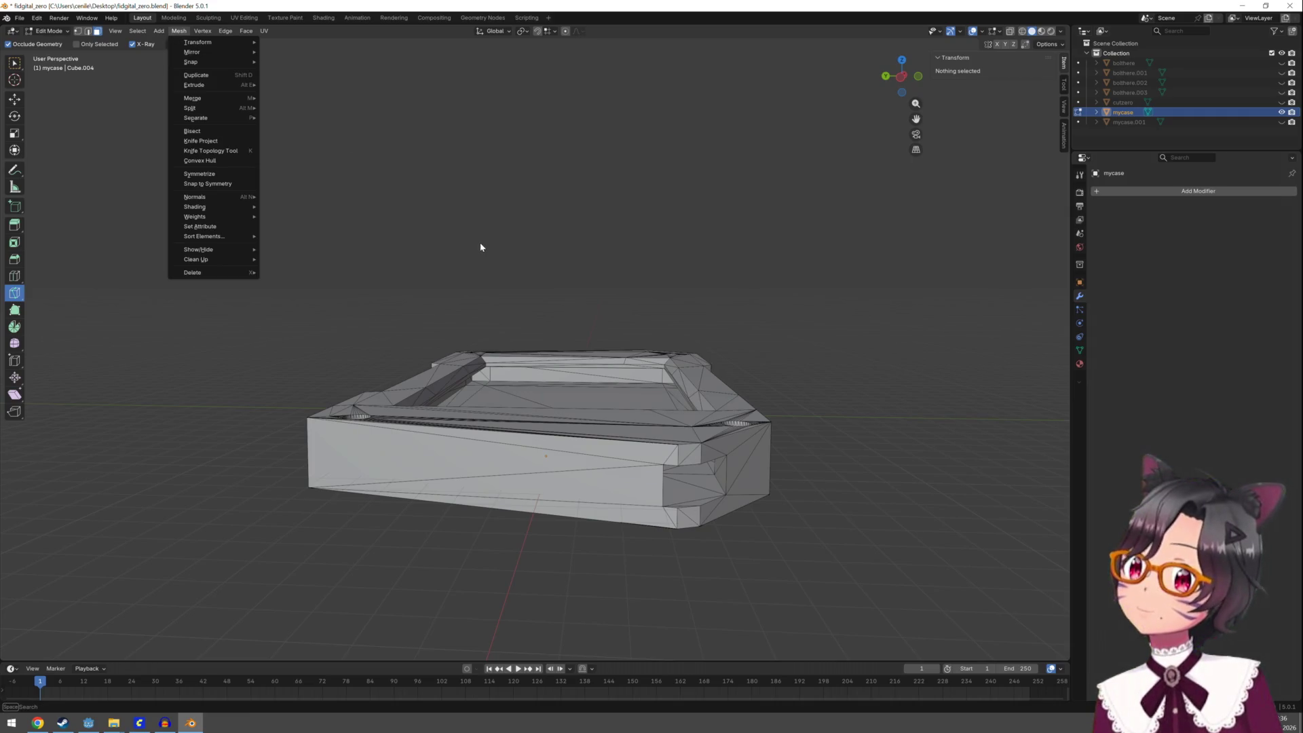
{"action": "key", "text": "Escape"}
{"action": "key", "text": "a"}
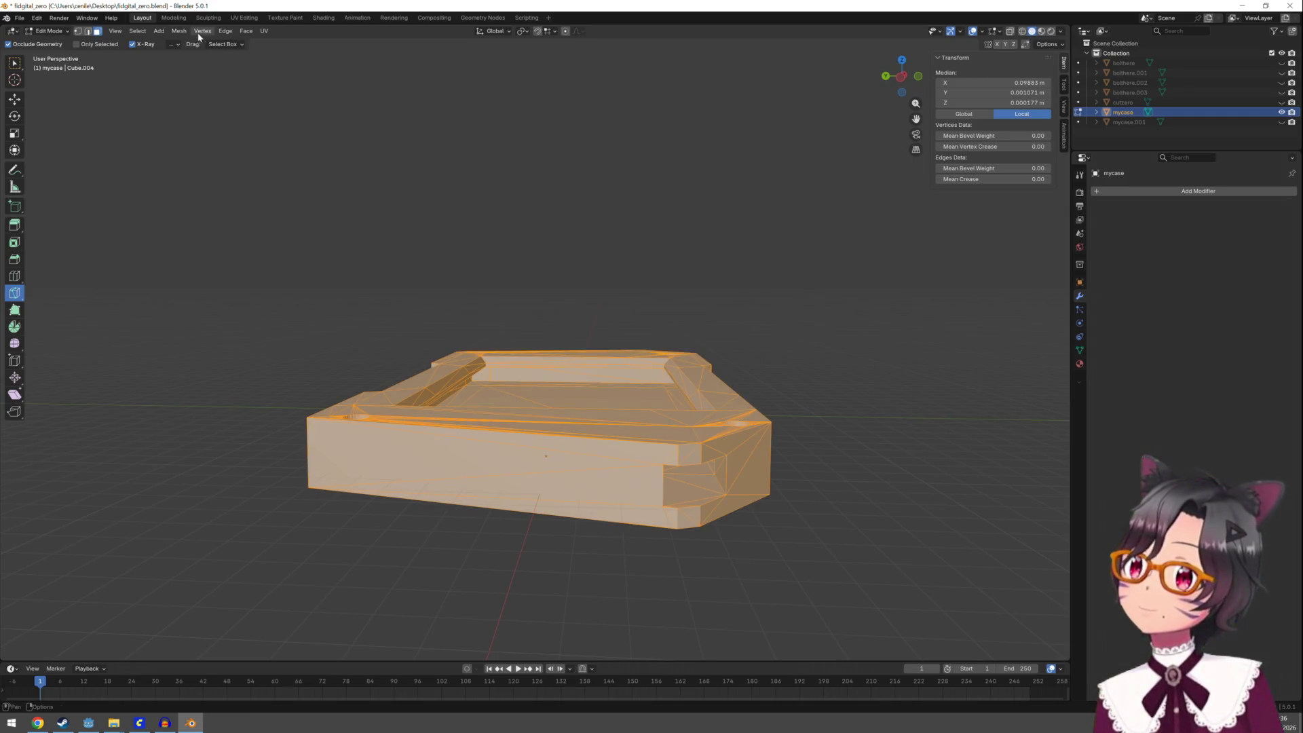
{"action": "left_click", "coordinate": [199, 35]}
{"action": "left_click", "coordinate": [226, 133]}
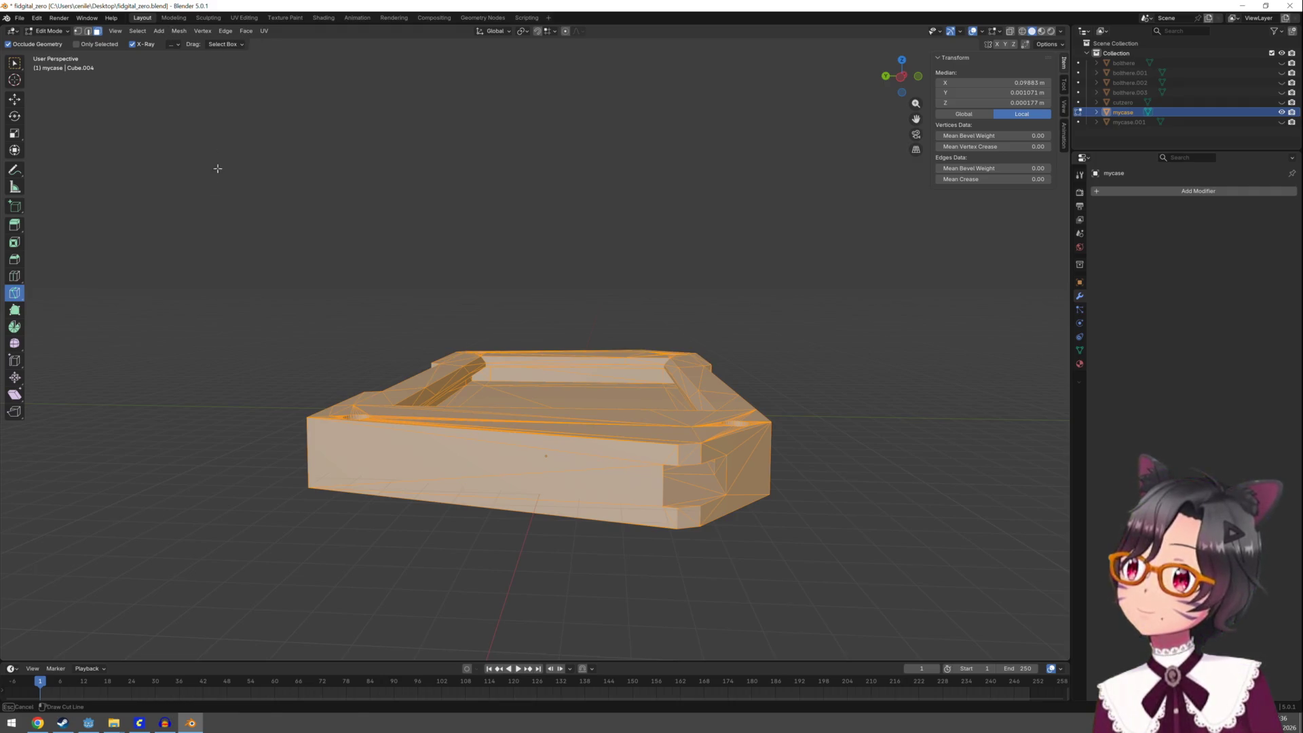
{"action": "left_click_drag", "start_coordinate": [277, 450], "coordinate": [803, 449]}
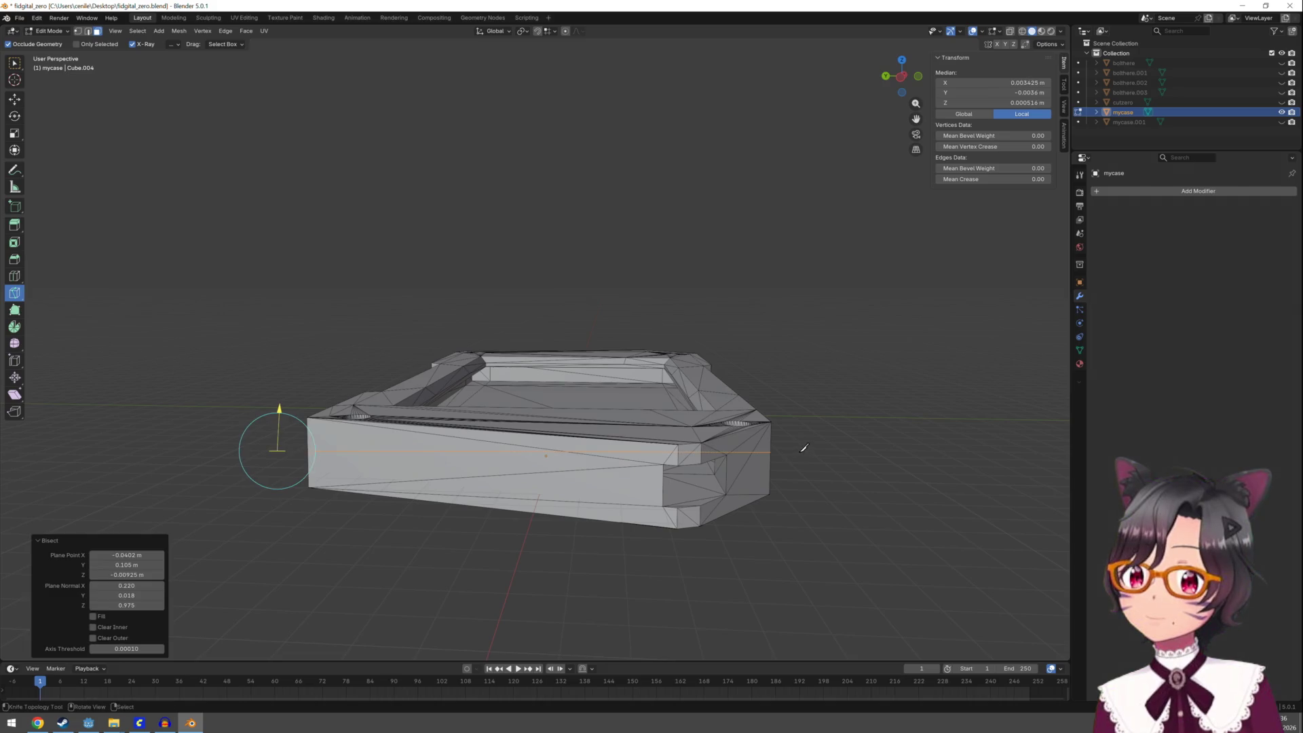
Set the bisect Plane Point to 0, 0, 0
{"action": "left_click", "coordinate": [131, 556]}
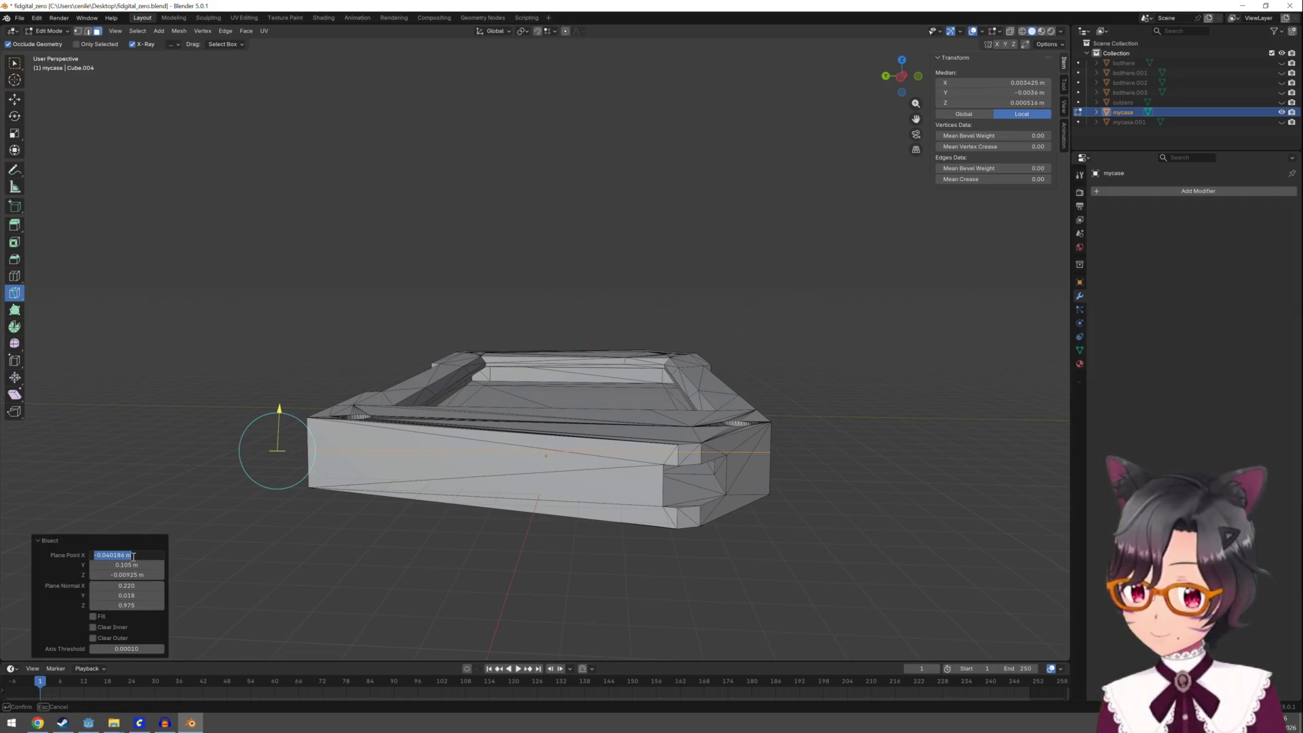
{"action": "type", "text": "0"}
{"action": "key", "text": "Return"}
{"action": "left_click", "coordinate": [131, 565]}
{"action": "type", "text": "0"}
{"action": "key", "text": "Return"}
{"action": "left_click", "coordinate": [133, 574]}
{"action": "type", "text": "0"}
{"action": "key", "text": "Return"}
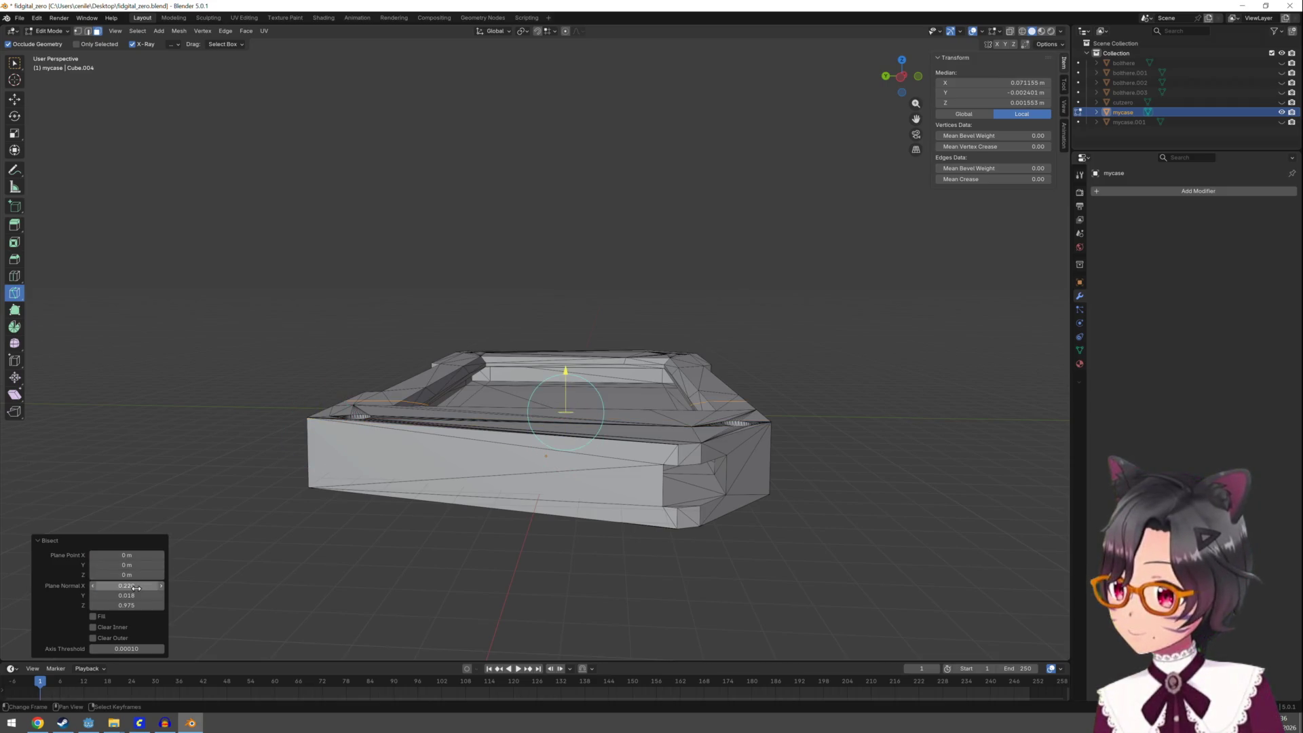
Set the bisect Plane Normal to 0, 0, 1
{"action": "left_click", "coordinate": [135, 586]}
{"action": "type", "text": "0"}
{"action": "key", "text": "Return"}
{"action": "left_click", "coordinate": [133, 595]}
{"action": "type", "text": "0"}
{"action": "key", "text": "Return"}
{"action": "left_click", "coordinate": [137, 605]}
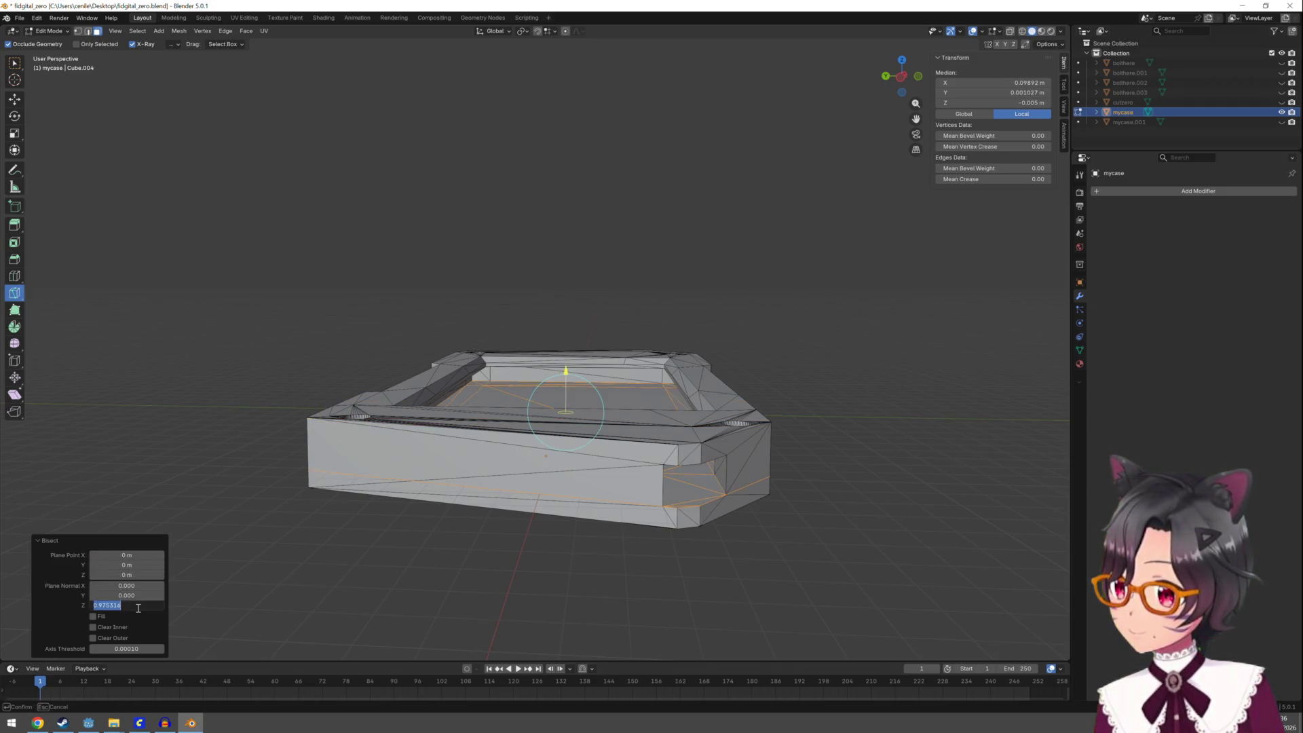
{"action": "type", "text": "1"}
{"action": "key", "text": "Return"}
Enable Fill and Clear Outer, then view the flat-capped slab from above
{"action": "left_click", "coordinate": [95, 616]}
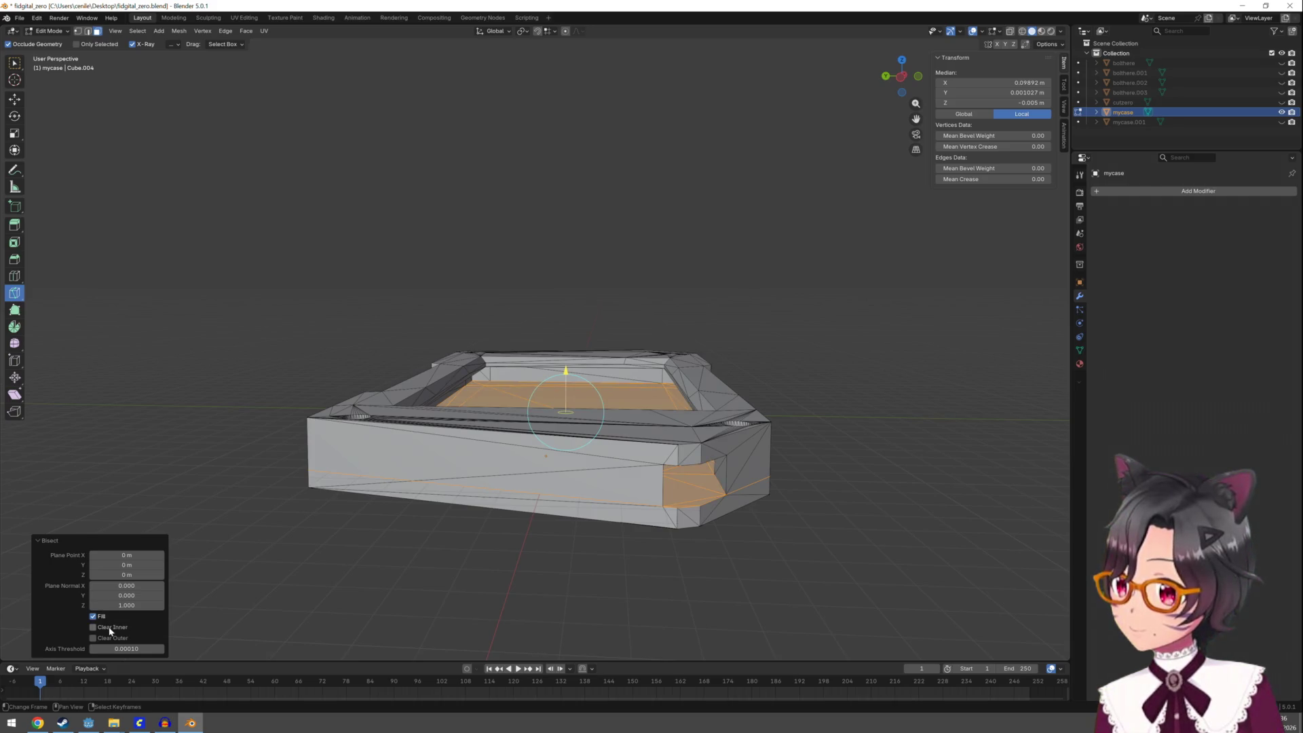
{"action": "left_click", "coordinate": [99, 638]}
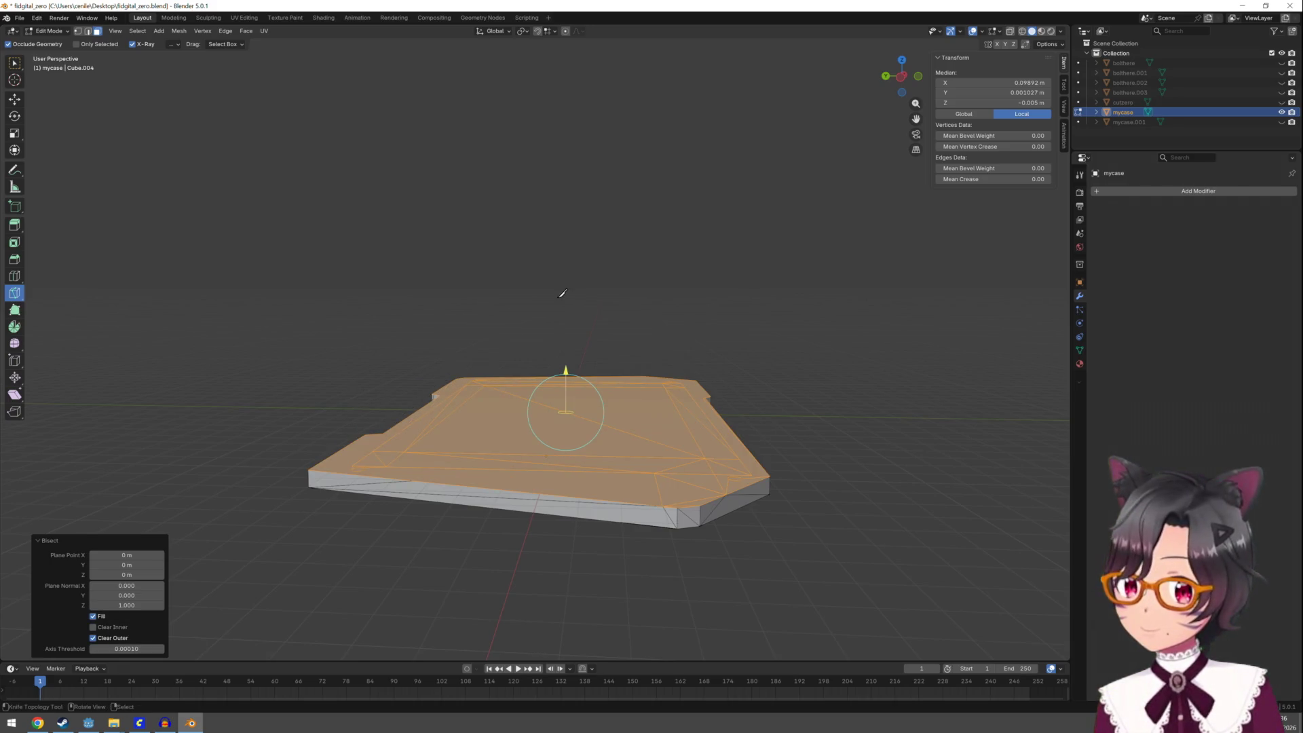
{"action": "mouse_move", "coordinate": [563, 293]}
{"action": "middle_mouse_down"}
{"action": "mouse_move", "coordinate": [531, 416]}
{"action": "mouse_move", "coordinate": [538, 355]}
{"action": "mouse_move", "coordinate": [555, 347]}
{"action": "middle_mouse_up"}
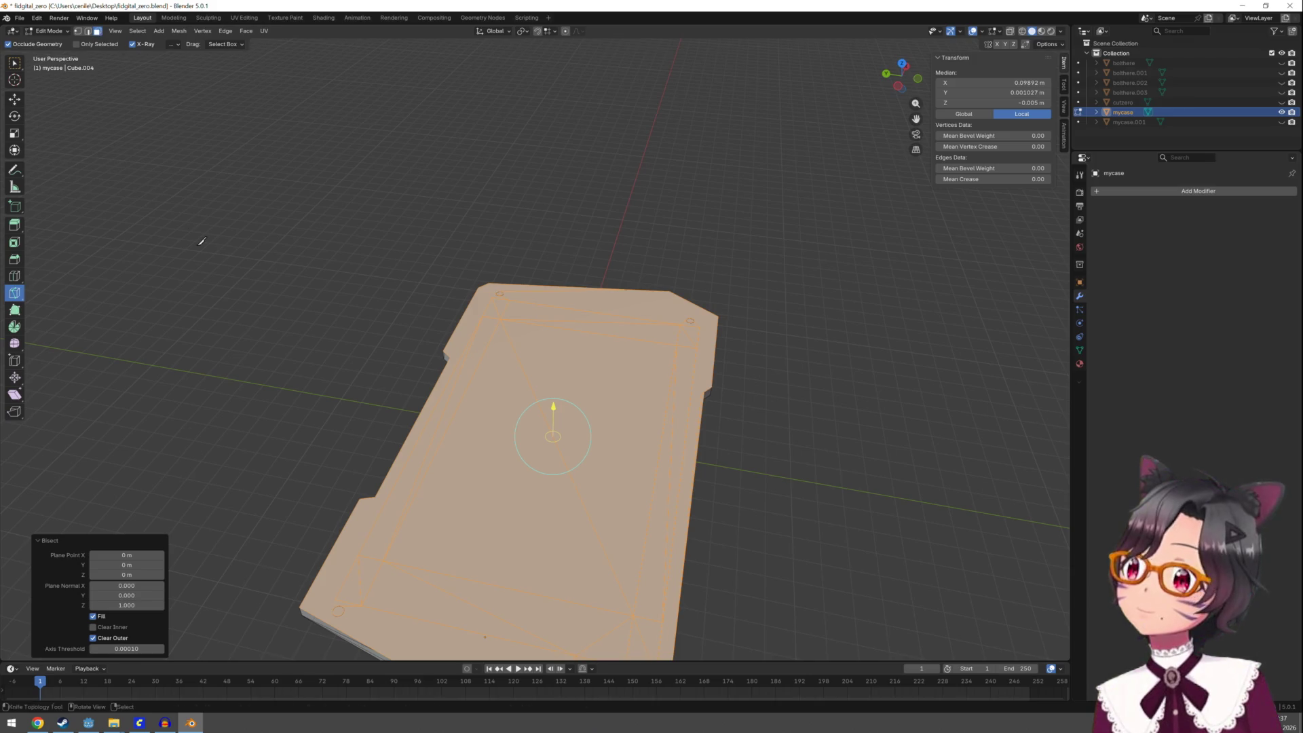
{"action": "left_click", "coordinate": [197, 246]}
{"action": "key", "text": "Escape"}
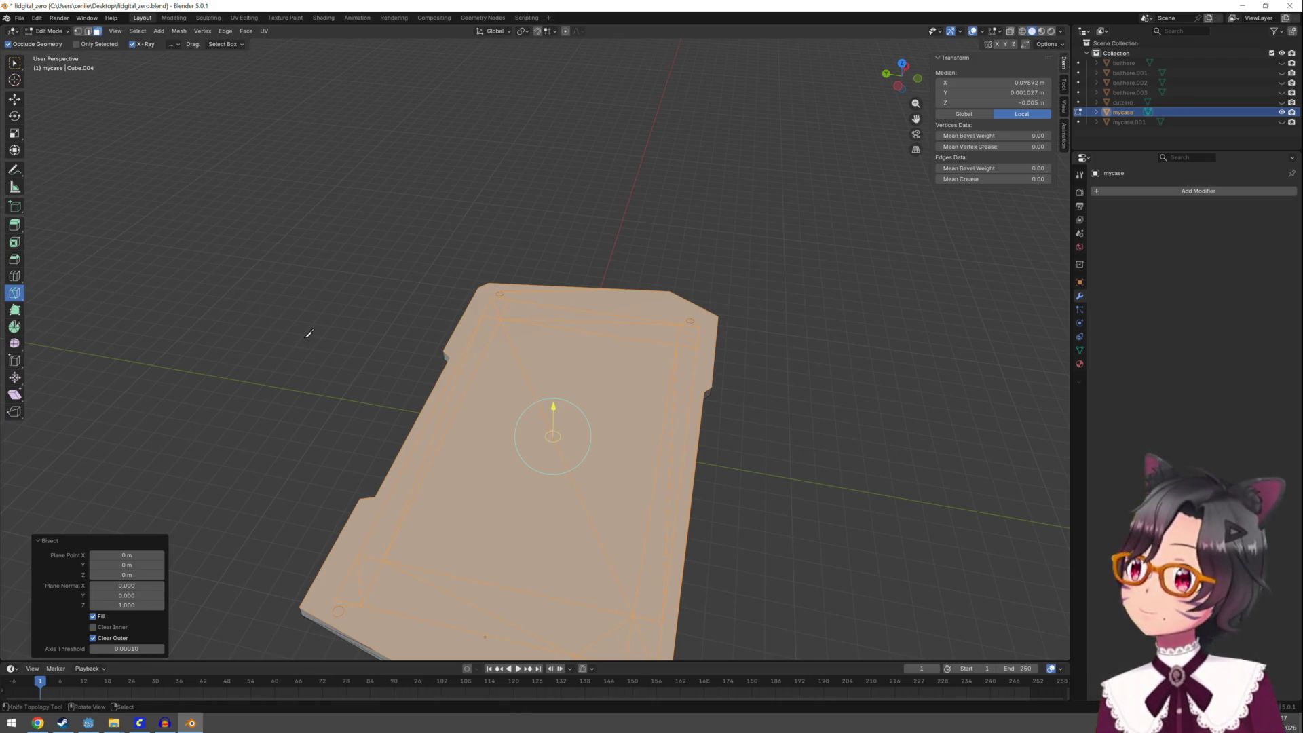